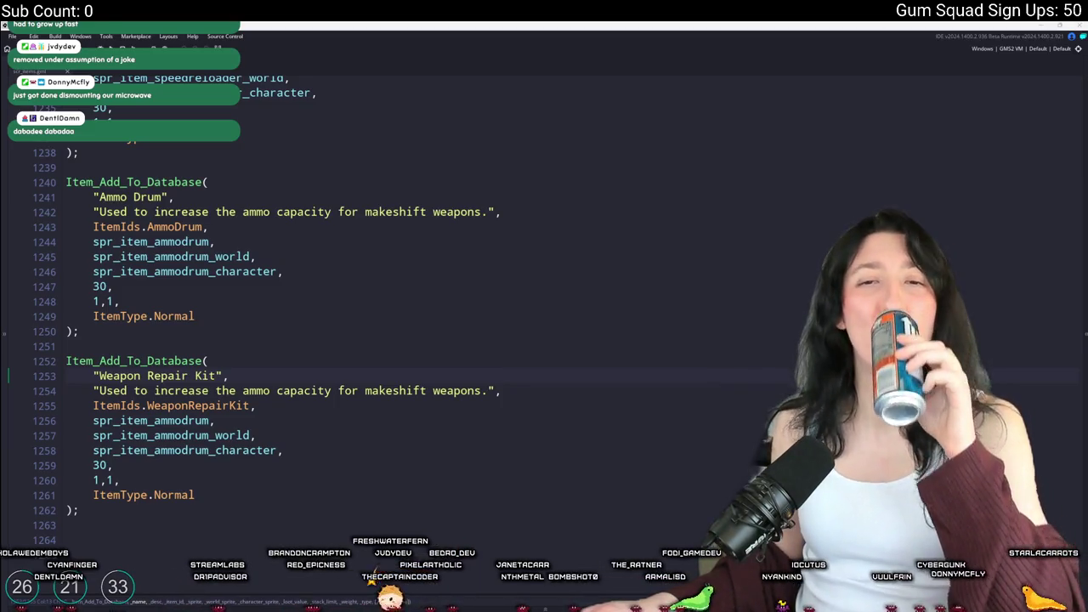
Replace the Weapon Repair Kit description with "Used to repair weapons."
{"action": "left_click", "coordinate": [259, 406]}
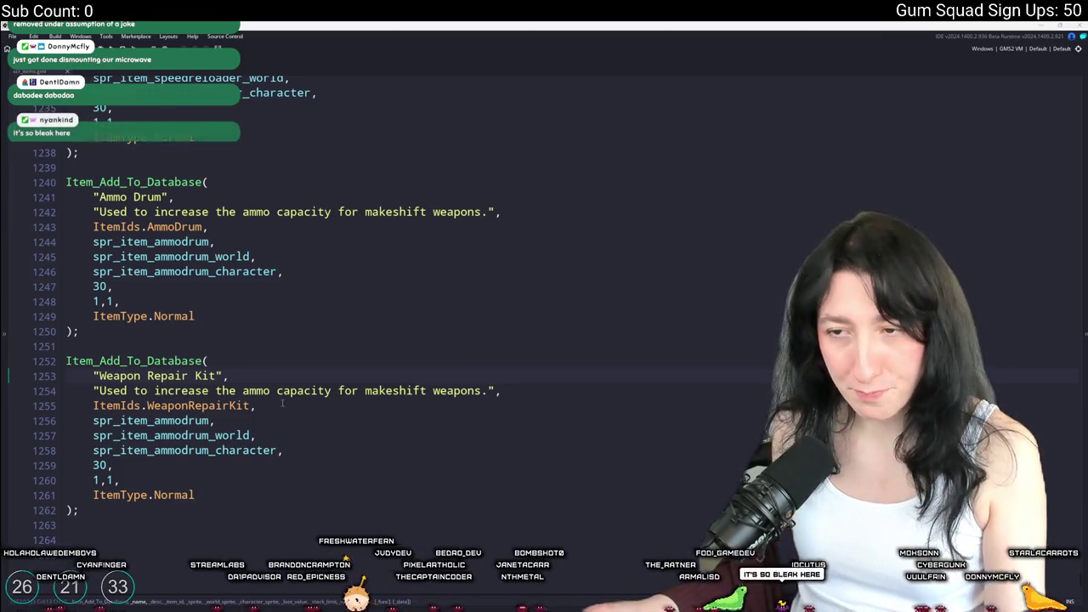
{"action": "left_click", "coordinate": [156, 391]}
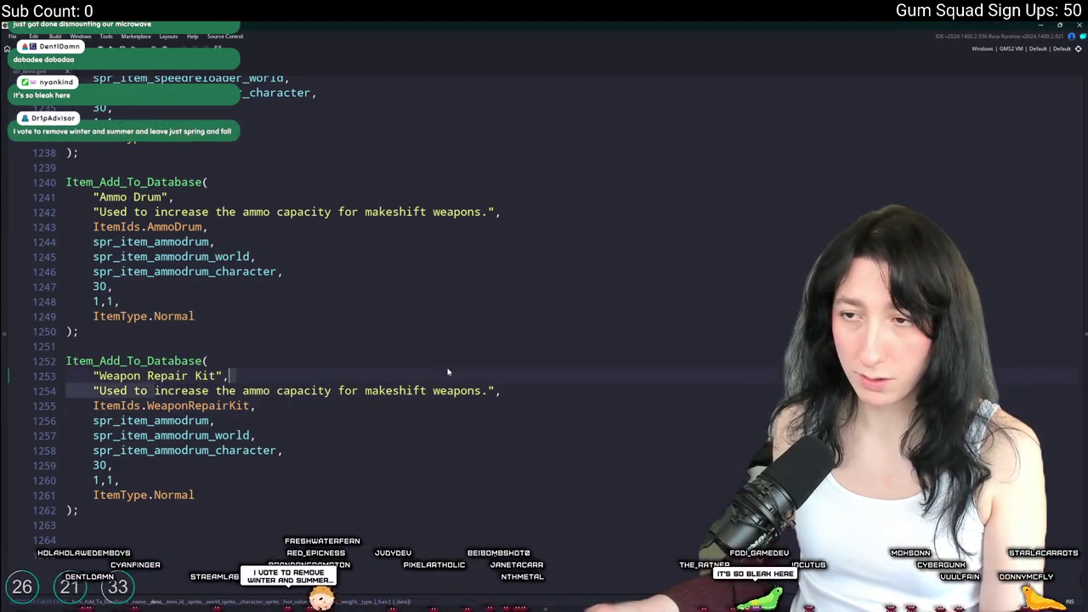
{"action": "left_click", "coordinate": [492, 390], "text": "shift"}
{"action": "type", "text": "repair weapons"}
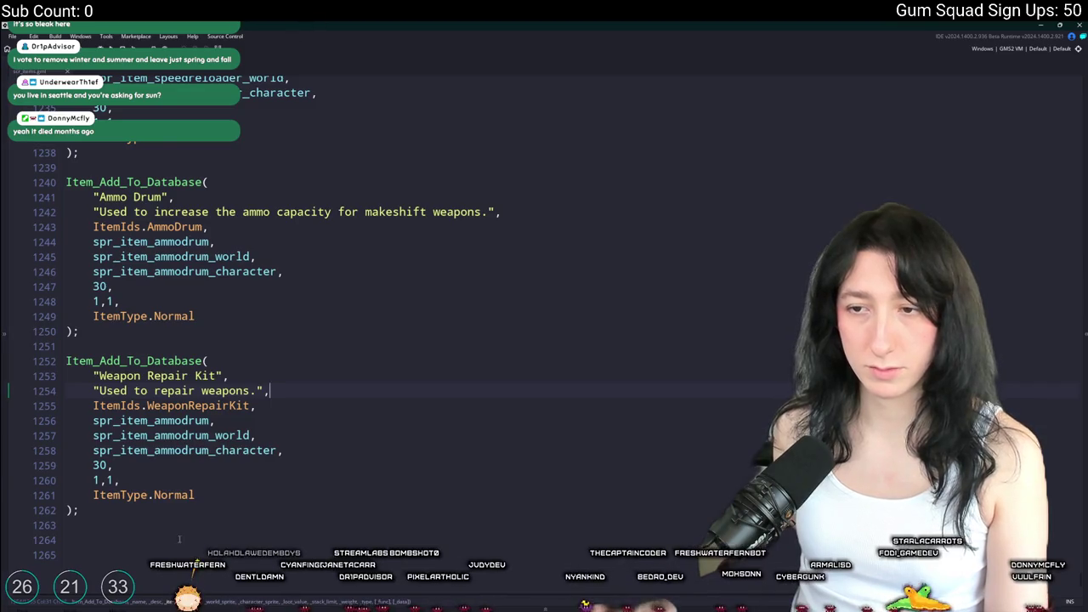
Change ammodrum to weaponrepairkit in all three sprite names
{"action": "left_click_drag", "start_coordinate": [212, 421], "coordinate": [149, 450]}
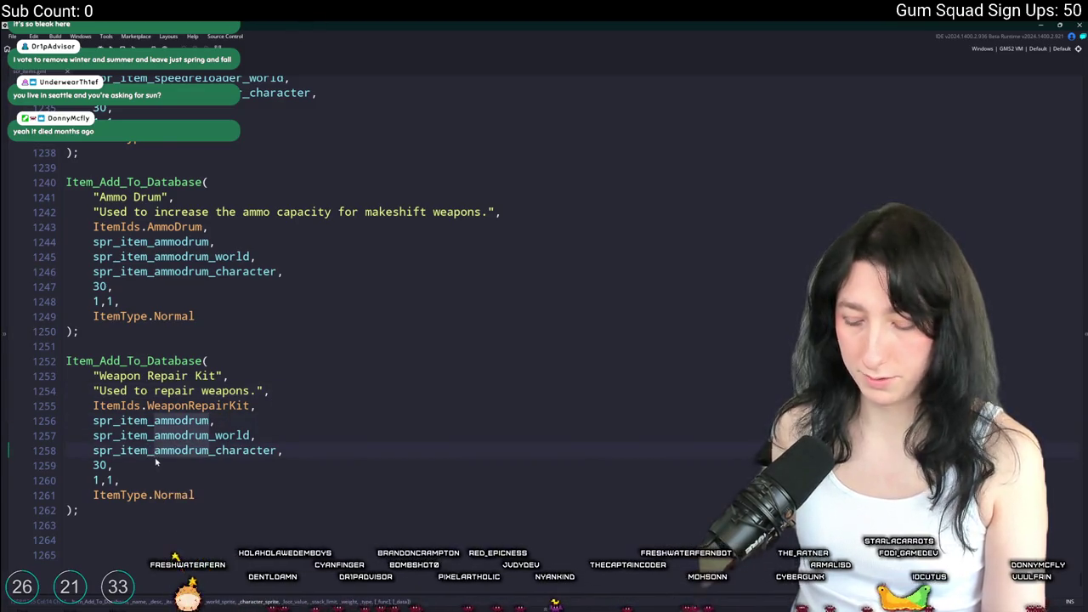
{"action": "type", "text": "weaponrepairkit"}
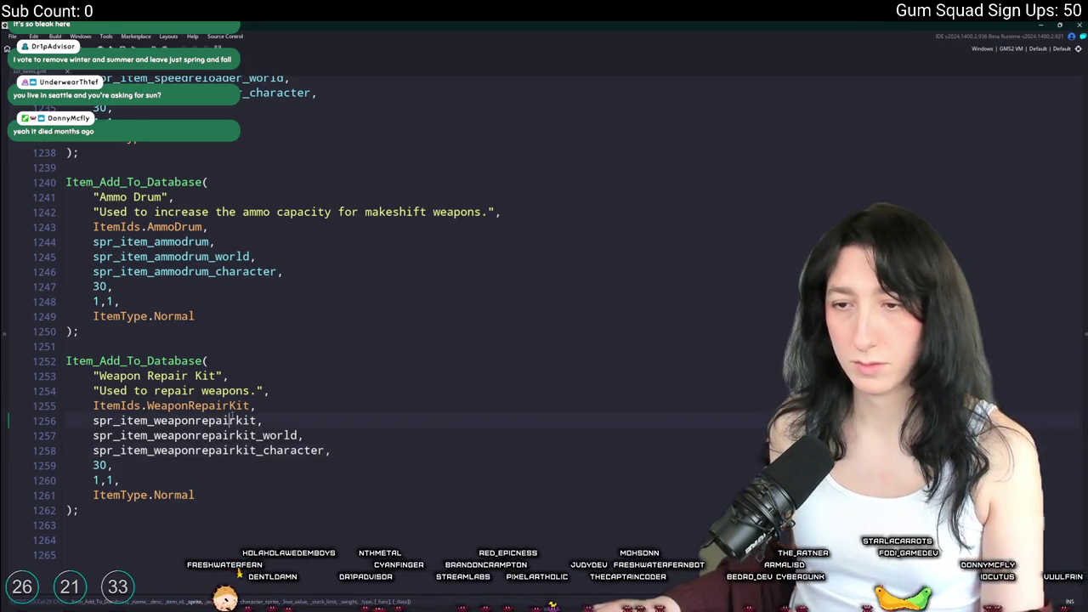
{"action": "double_click", "coordinate": [174, 421]}
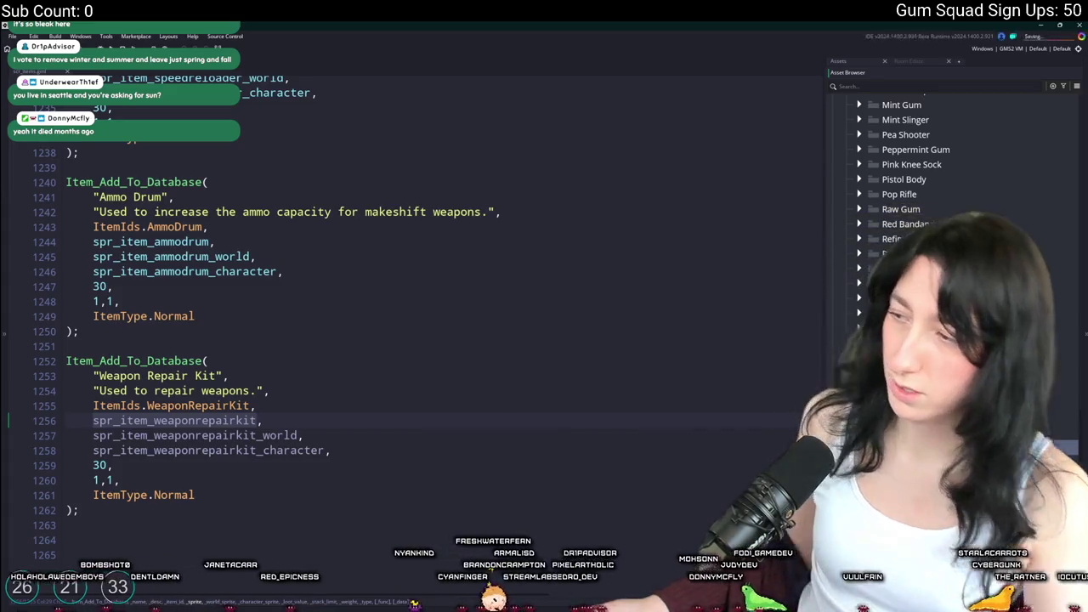
{"action": "left_click", "coordinate": [317, 404]}
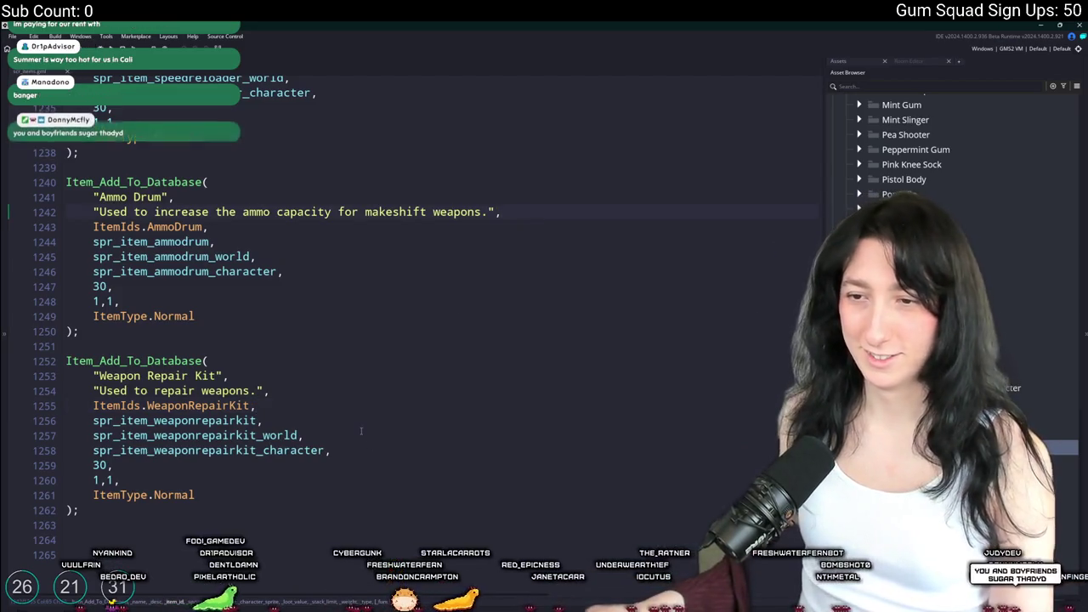
Search assets for 'recipe', open CraftingRecipes, and scroll to its closing Bubble Gum recipe
{"action": "left_click", "coordinate": [326, 420]}
{"action": "left_click", "coordinate": [99, 376]}
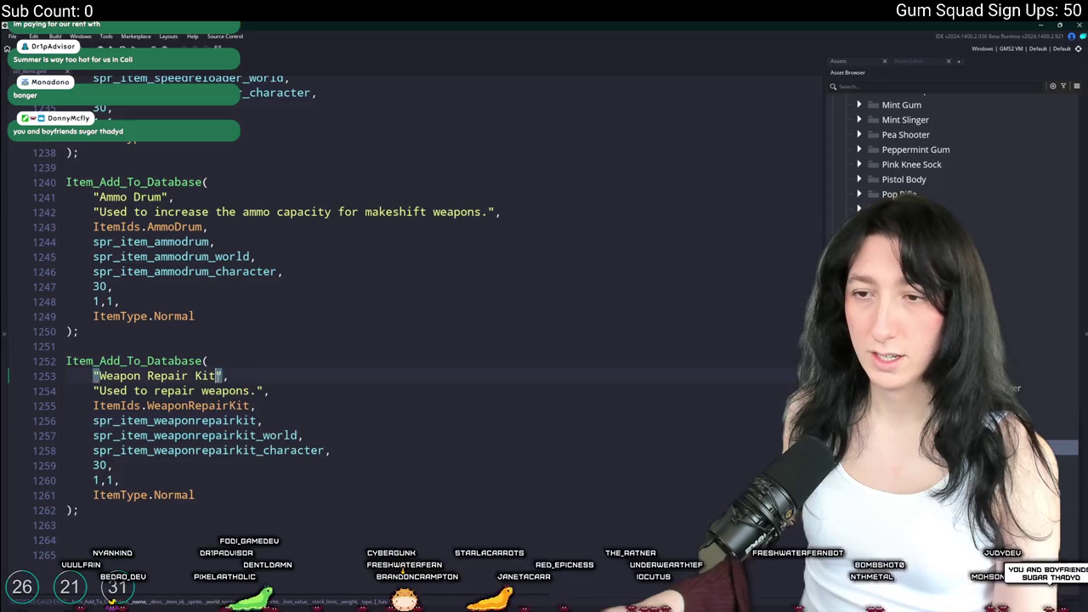
{"action": "left_click", "coordinate": [386, 268]}
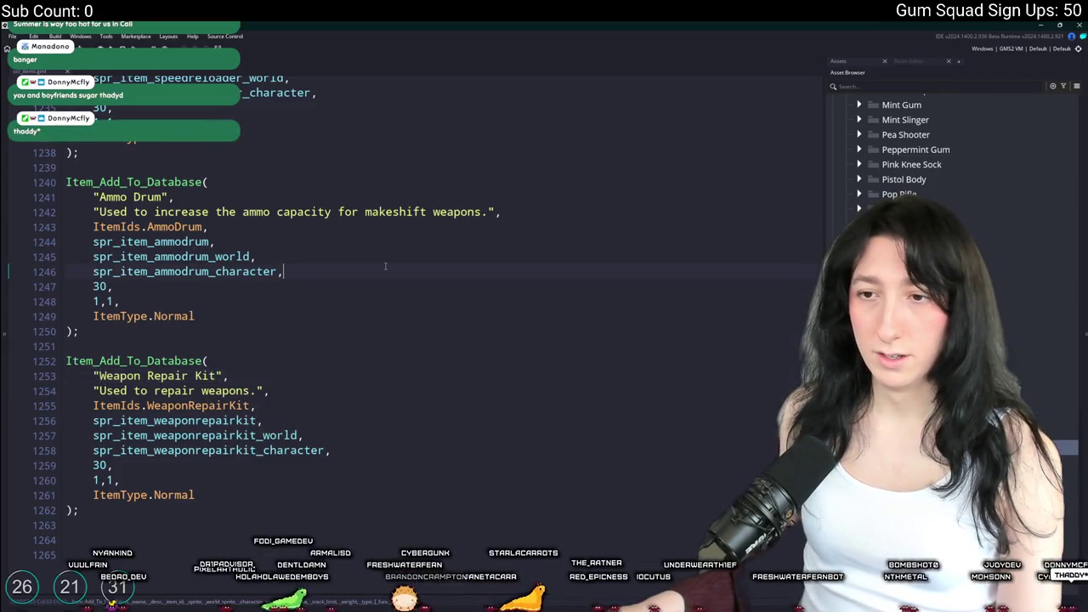
{"action": "key", "text": "ctrl+t"}
{"action": "type", "text": "scr_i"}
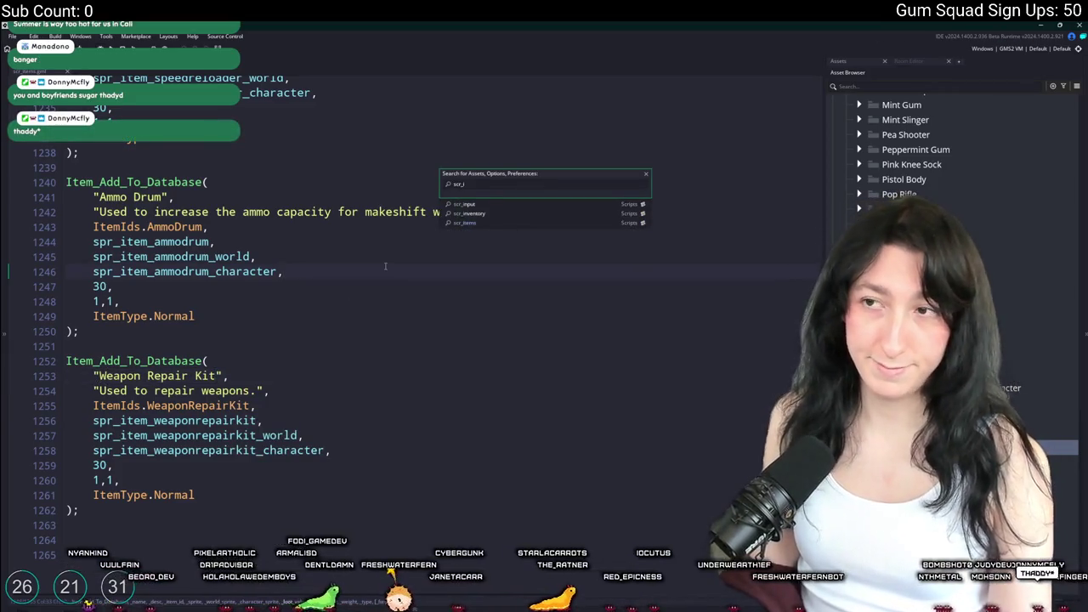
{"action": "key", "text": "BackSpace"}
{"action": "key", "text": "BackSpace"}
{"action": "key", "text": "BackSpace"}
{"action": "type", "text": "recipe"}
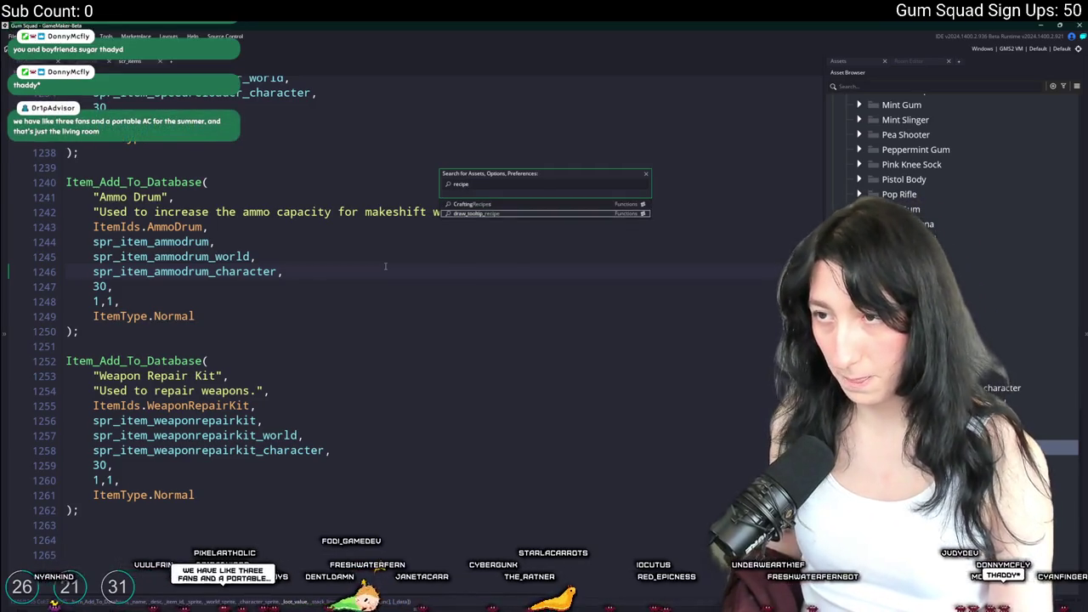
{"action": "key", "text": "Return"}
{"action": "scroll", "coordinate": [385, 268], "scroll_direction": "down", "scroll_amount": 10}
{"action": "scroll", "coordinate": [255, 340], "scroll_direction": "down", "scroll_amount": 20}
{"action": "scroll", "coordinate": [255, 340], "scroll_direction": "down", "scroll_amount": 20}
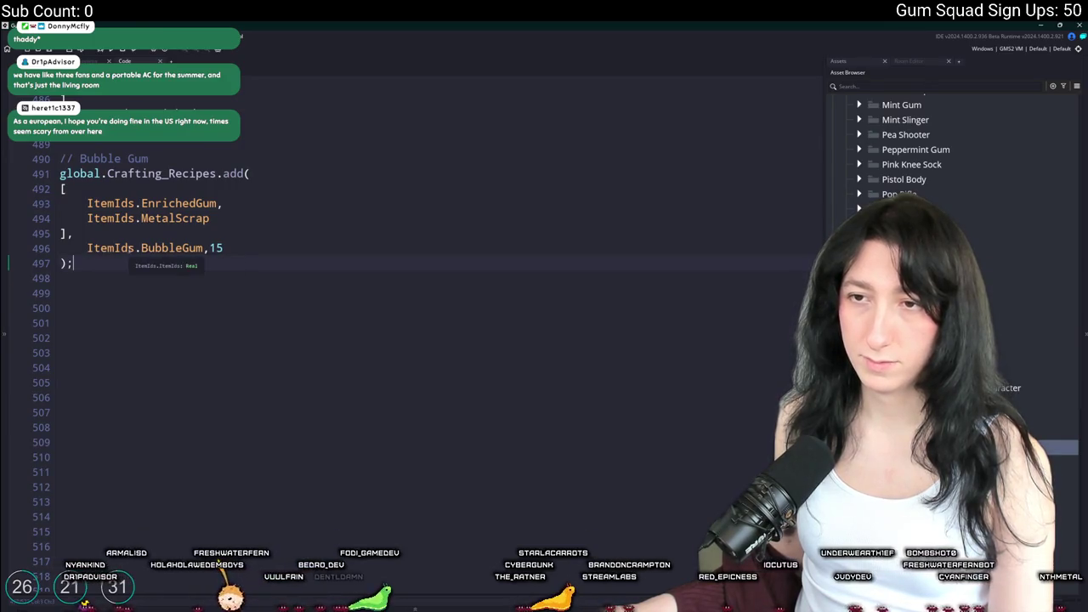
{"action": "scroll", "coordinate": [138, 205], "scroll_direction": "up", "scroll_amount": 1}
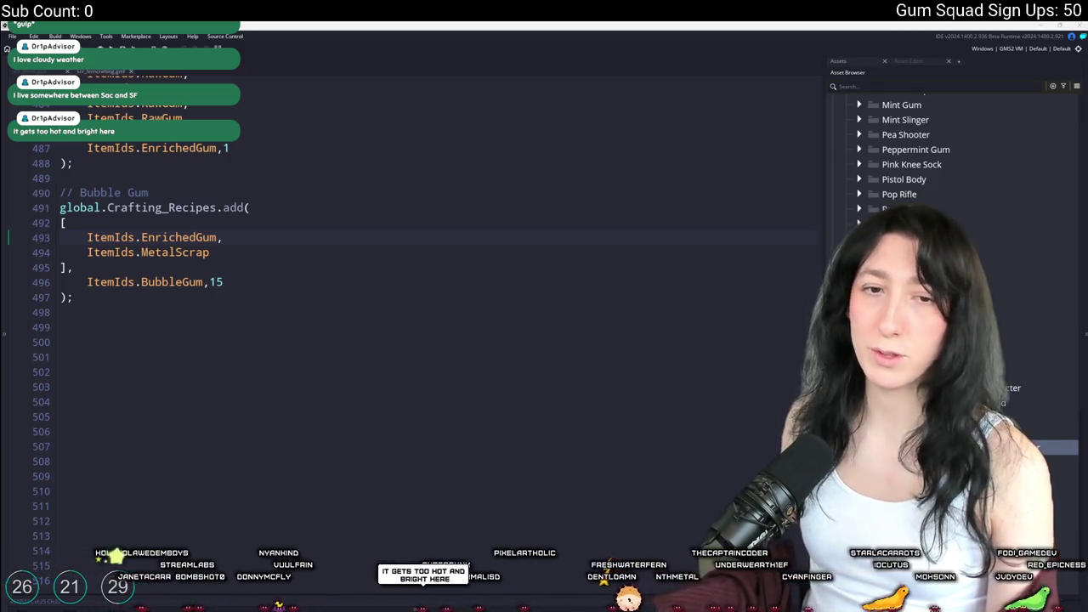
Open obj_gunworkbench_table and its Step event code through the asset search
{"action": "left_click", "coordinate": [249, 246]}
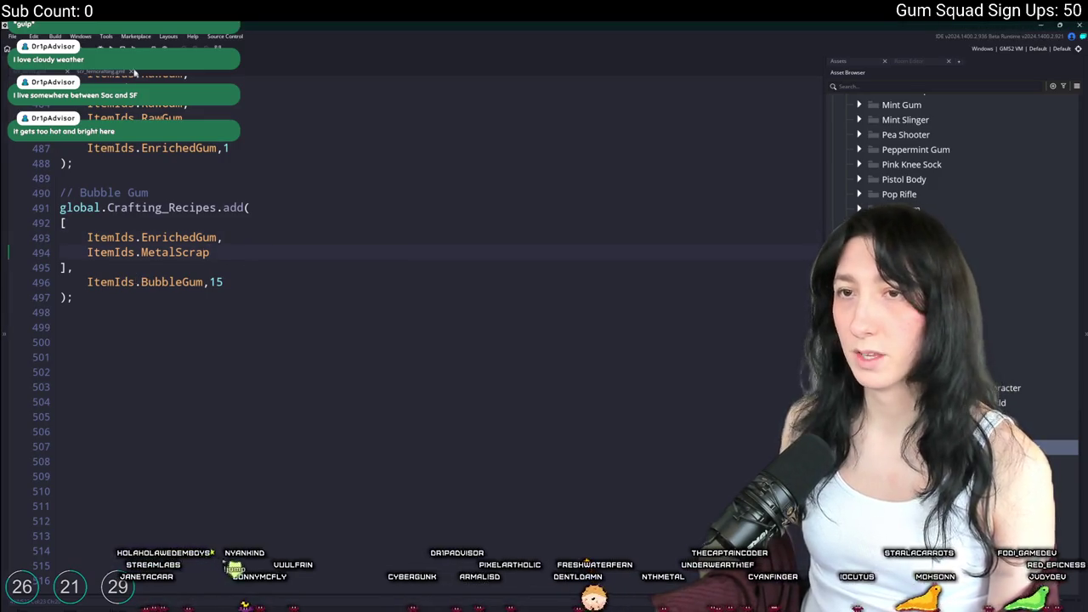
{"action": "left_click", "coordinate": [111, 74]}
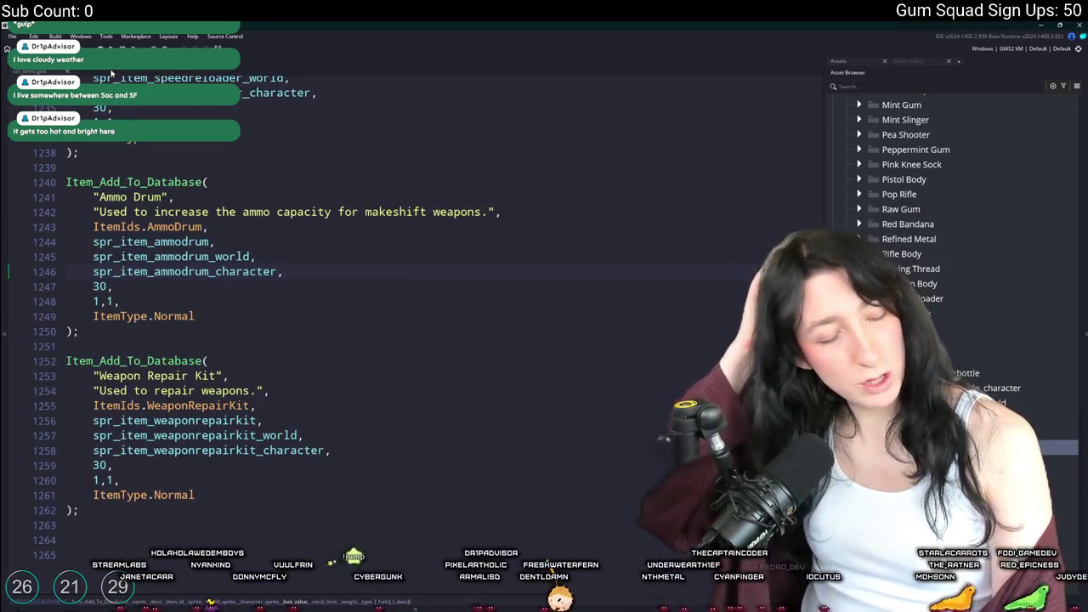
{"action": "key", "text": "ctrl+t"}
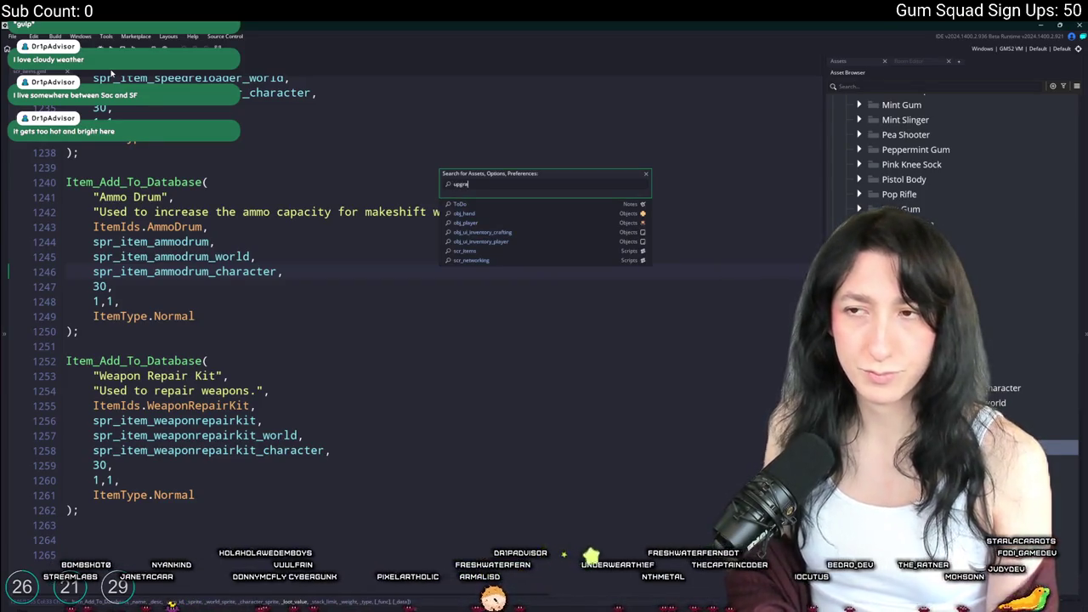
{"action": "type", "text": "de"}
{"action": "left_click", "coordinate": [412, 215]}
{"action": "key", "text": "ctrl+t"}
{"action": "type", "text": "weaponwo"}
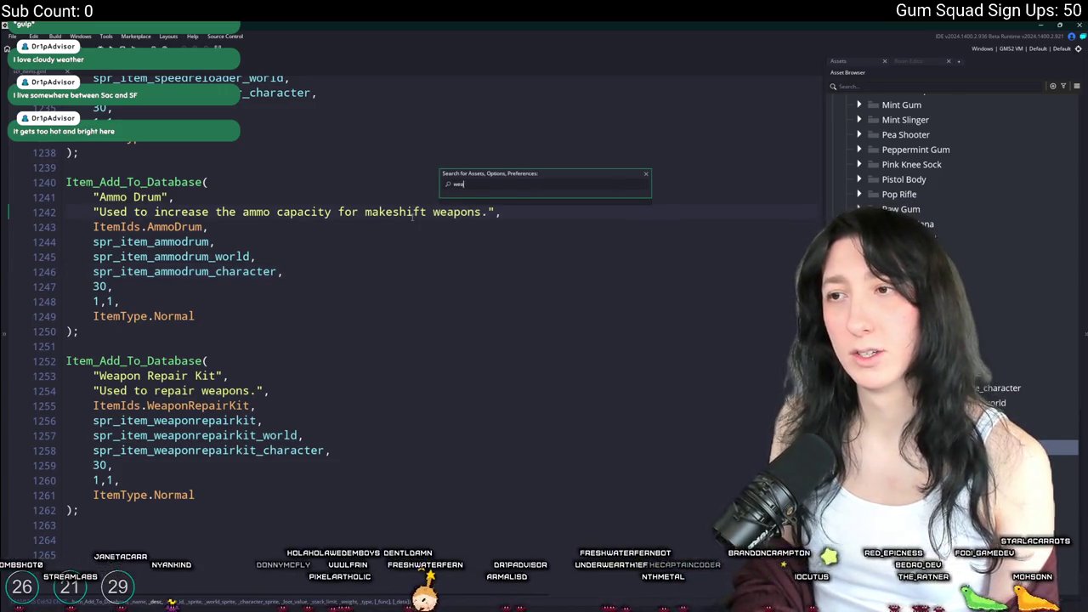
{"action": "key", "text": "ctrl+a"}
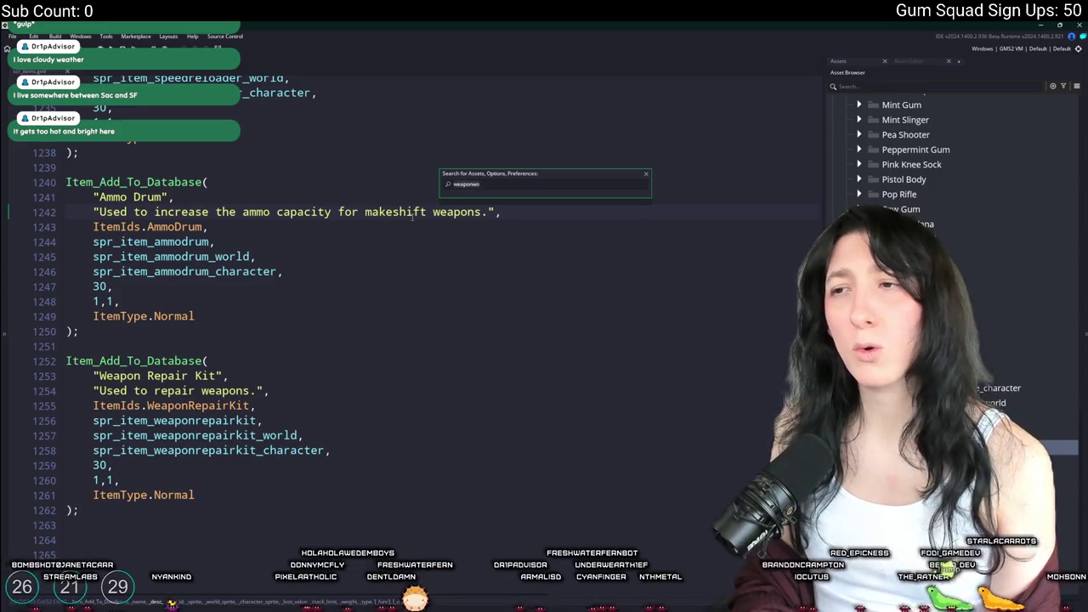
{"action": "type", "text": "workb"}
{"action": "key", "text": "Return"}
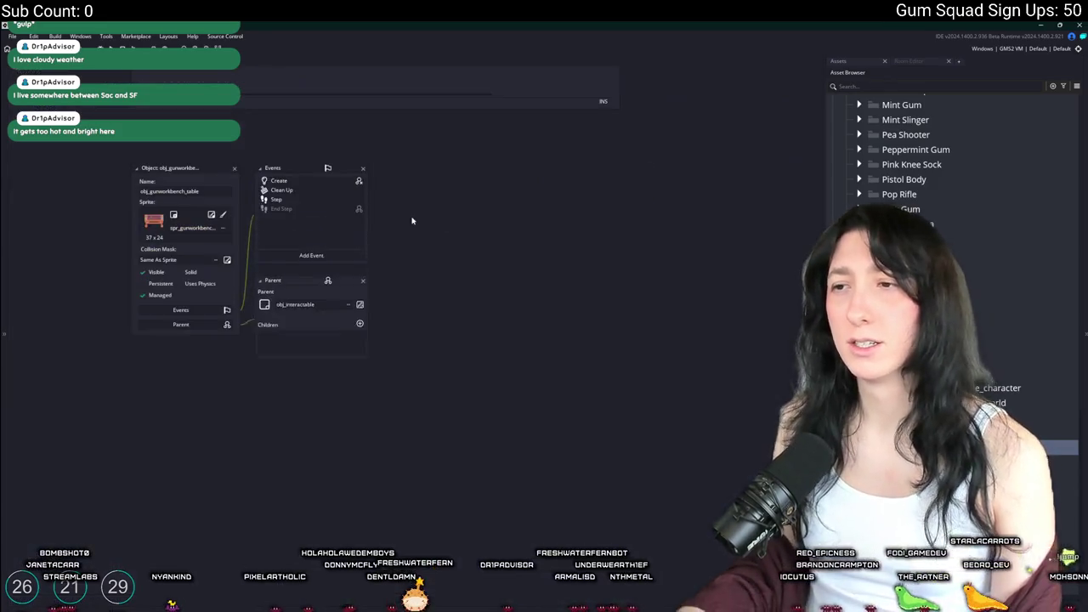
{"action": "left_click", "coordinate": [301, 200]}
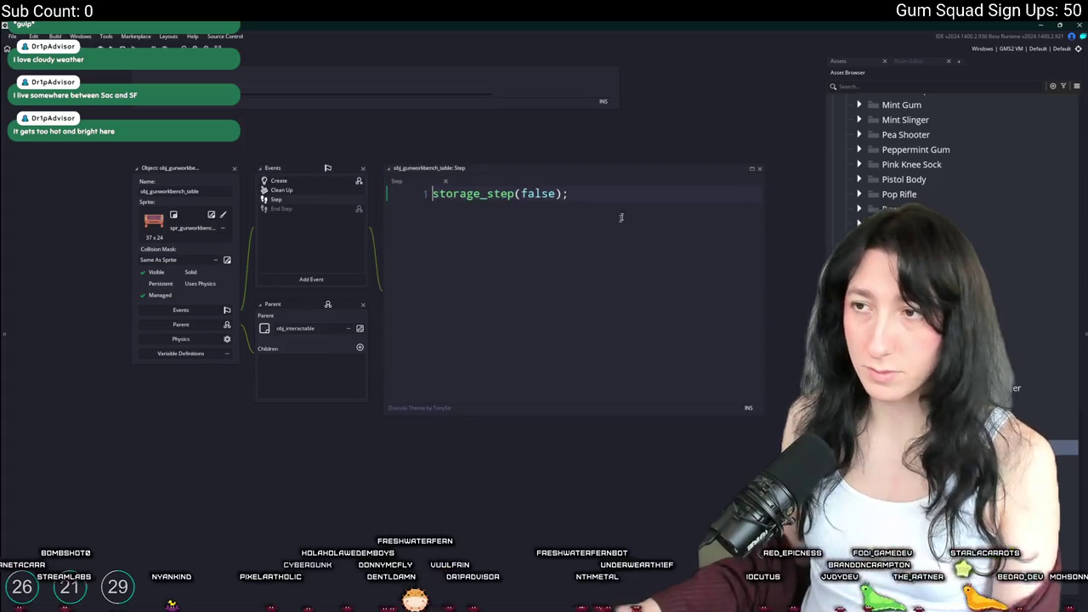
Open obj_ui_inventory_gunworkbench and its Step event code
{"action": "key", "text": "ctrl+t"}
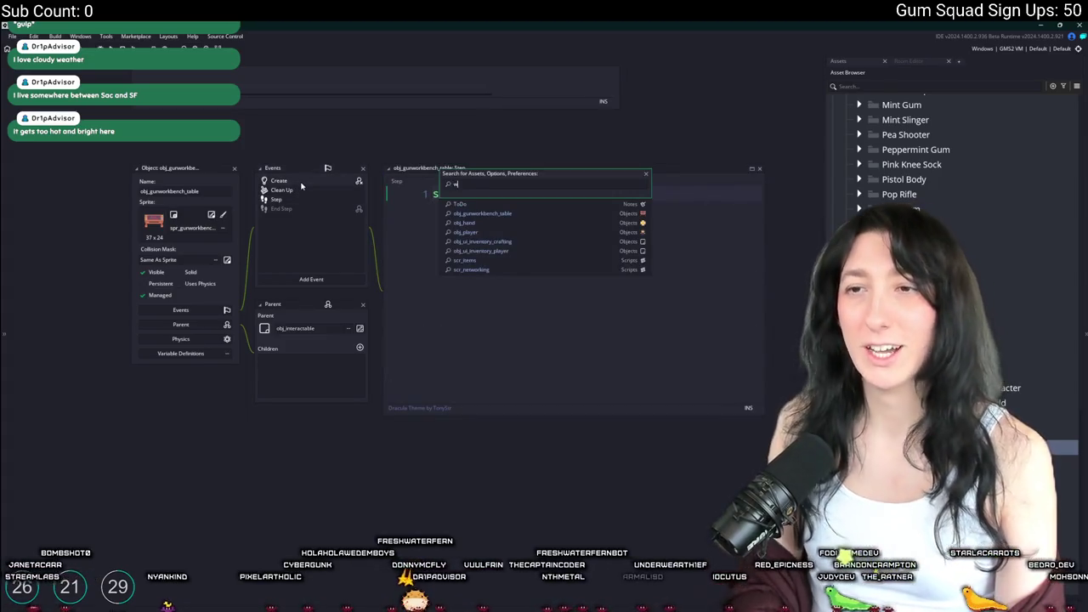
{"action": "type", "text": "workben"}
{"action": "key", "text": "Return"}
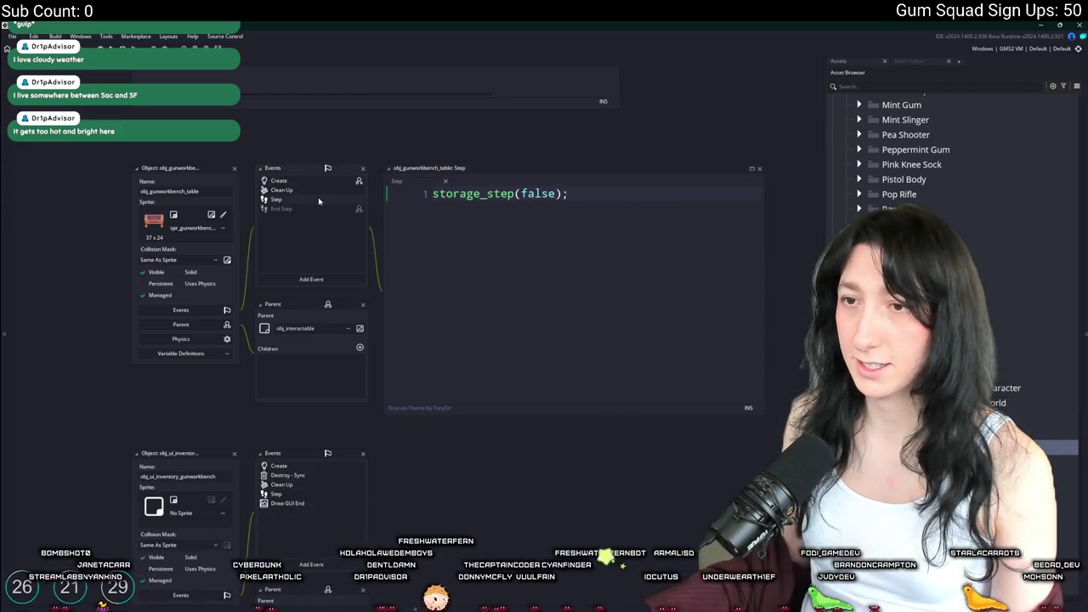
{"action": "double_click", "coordinate": [278, 494]}
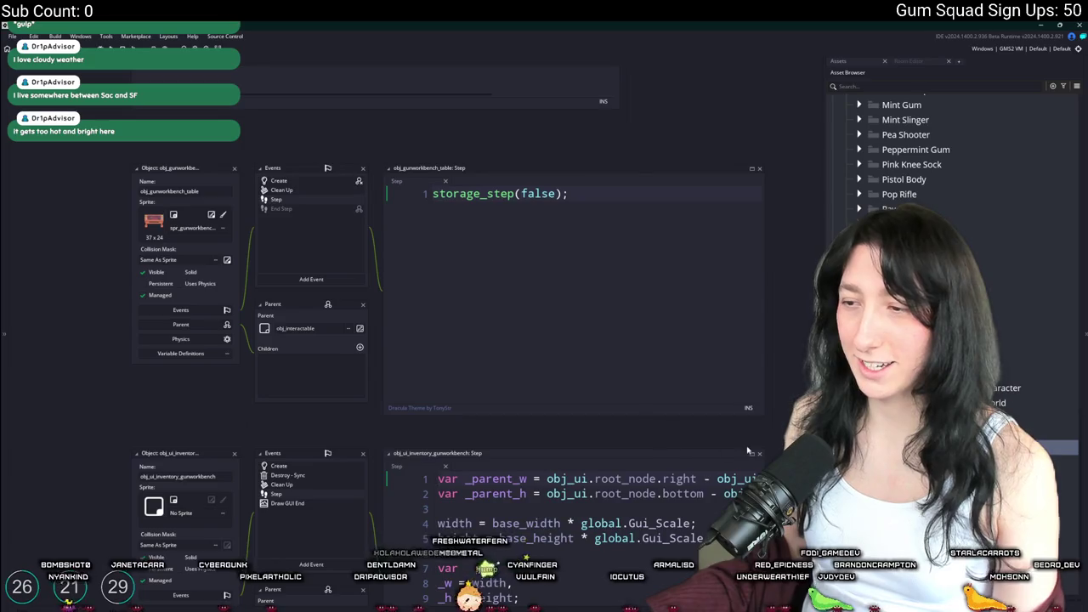
Scroll the inventory Step code and expand the second weapon slot's upgrade check
{"action": "scroll", "coordinate": [738, 458], "scroll_direction": "down", "scroll_amount": 20}
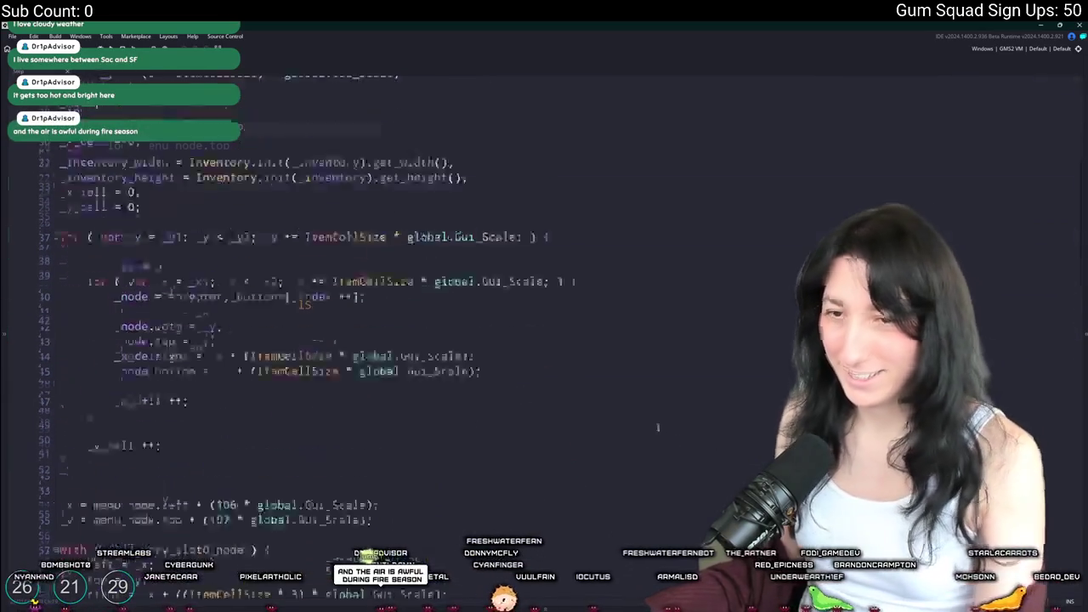
{"action": "scroll", "coordinate": [358, 247], "scroll_direction": "up", "scroll_amount": 20}
{"action": "scroll", "coordinate": [308, 355], "scroll_direction": "up", "scroll_amount": 20}
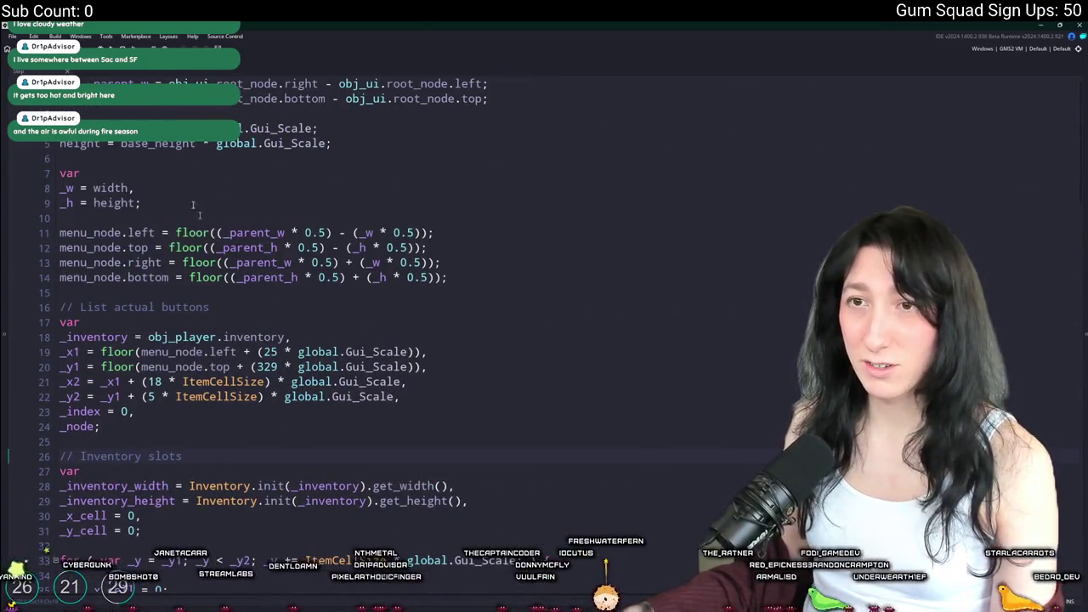
{"action": "scroll", "coordinate": [278, 304], "scroll_direction": "down", "scroll_amount": 15}
{"action": "scroll", "coordinate": [300, 273], "scroll_direction": "down", "scroll_amount": 8}
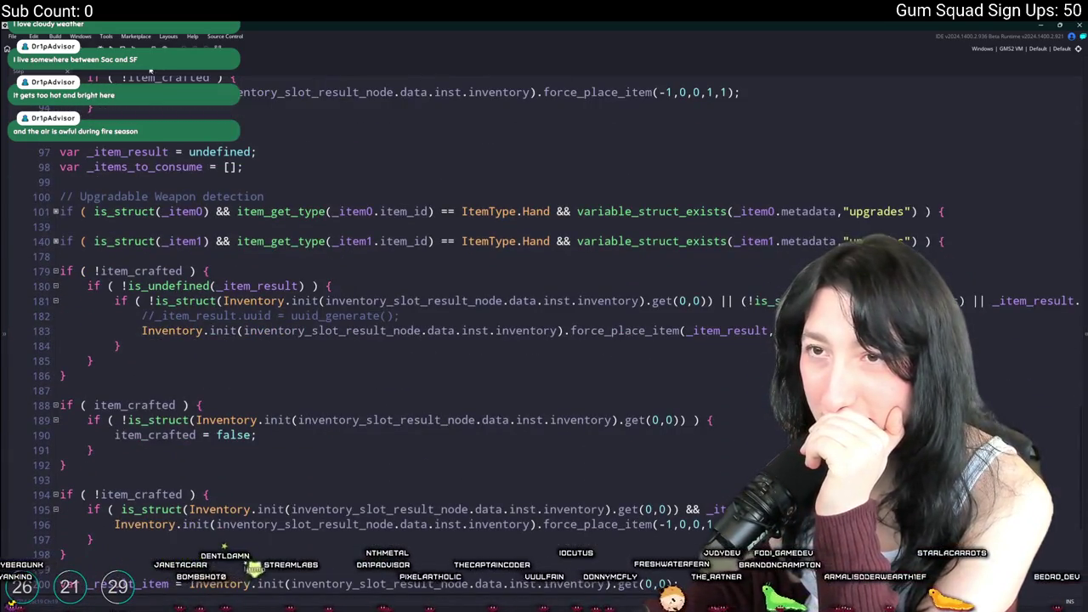
{"action": "scroll", "coordinate": [98, 170], "scroll_direction": "down", "scroll_amount": 4}
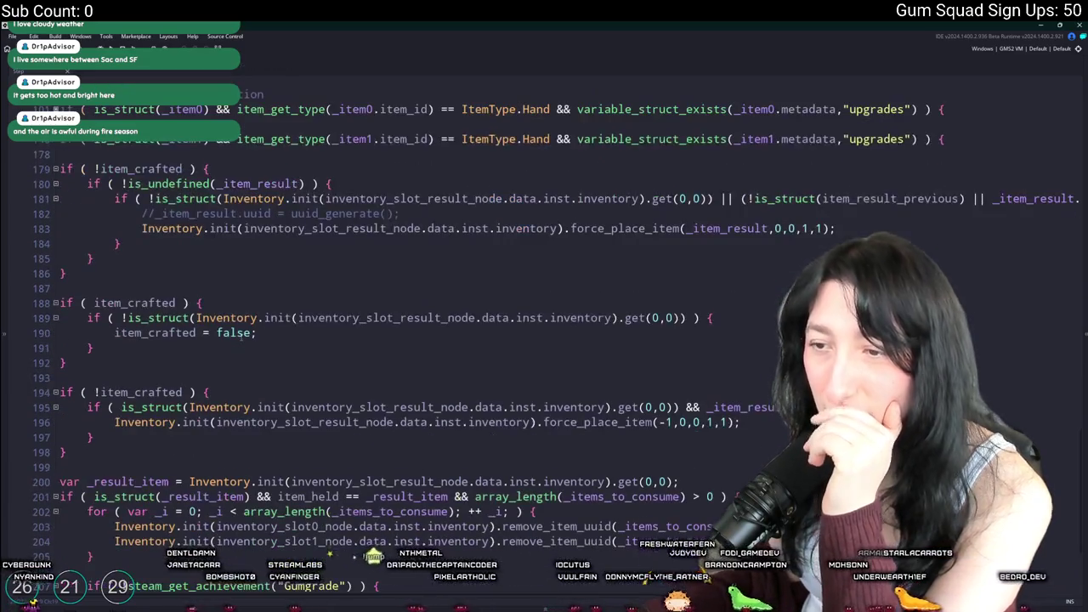
{"action": "scroll", "coordinate": [97, 170], "scroll_direction": "up", "scroll_amount": 3}
{"action": "left_click", "coordinate": [55, 206]}
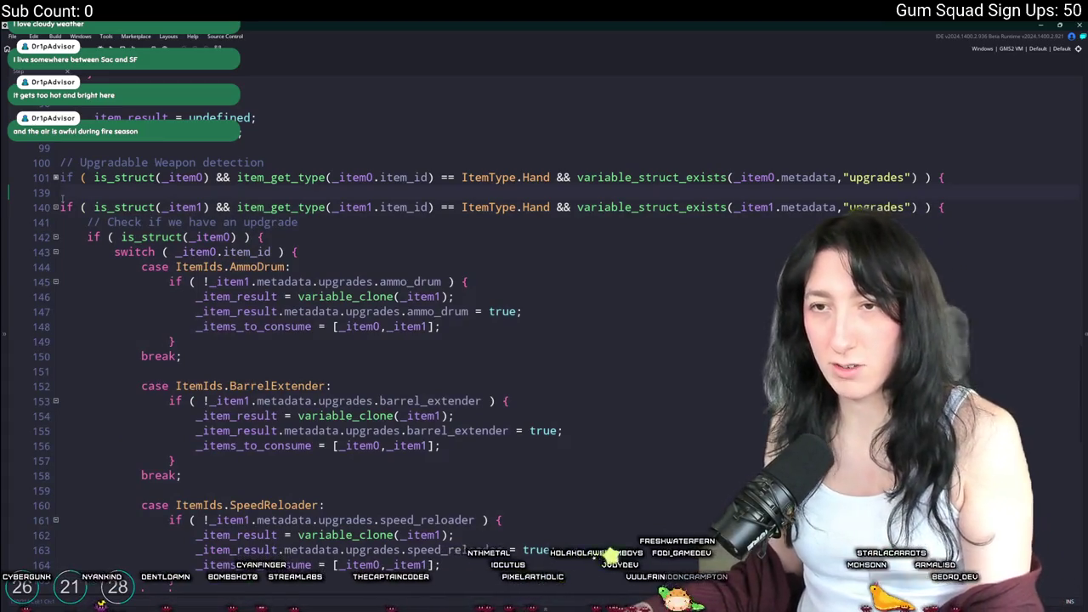
Expand the first slot's upgrade check and duplicate the GumEnhancer case, renaming it WeaponRepairKit
{"action": "left_click", "coordinate": [55, 177]}
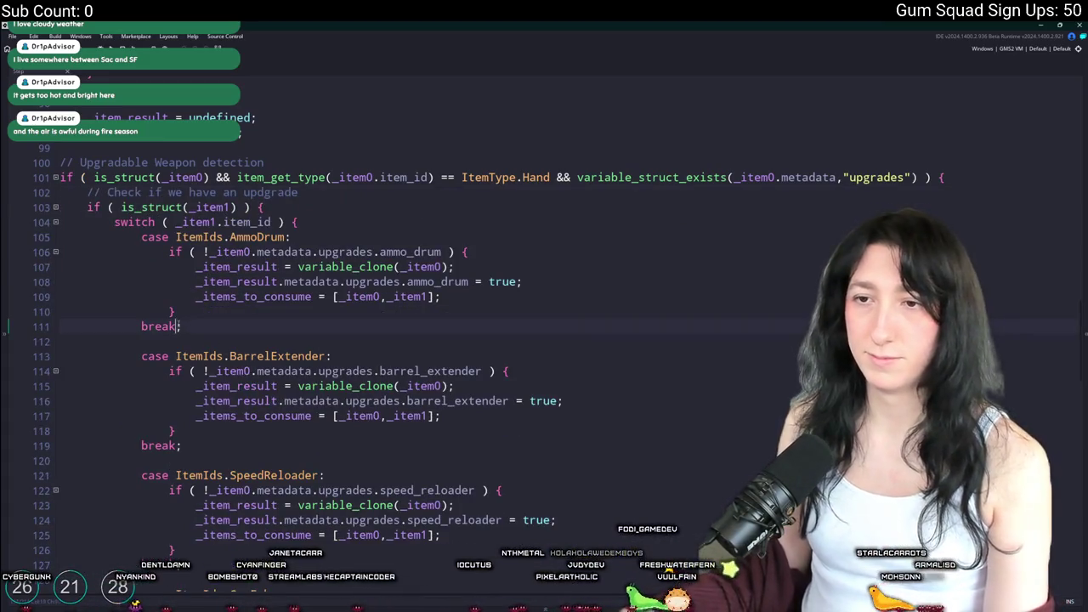
{"action": "left_click_drag", "start_coordinate": [181, 326], "coordinate": [170, 264]}
{"action": "scroll", "coordinate": [170, 264], "scroll_direction": "down", "scroll_amount": 6}
{"action": "left_click_drag", "start_coordinate": [182, 429], "coordinate": [168, 325]}
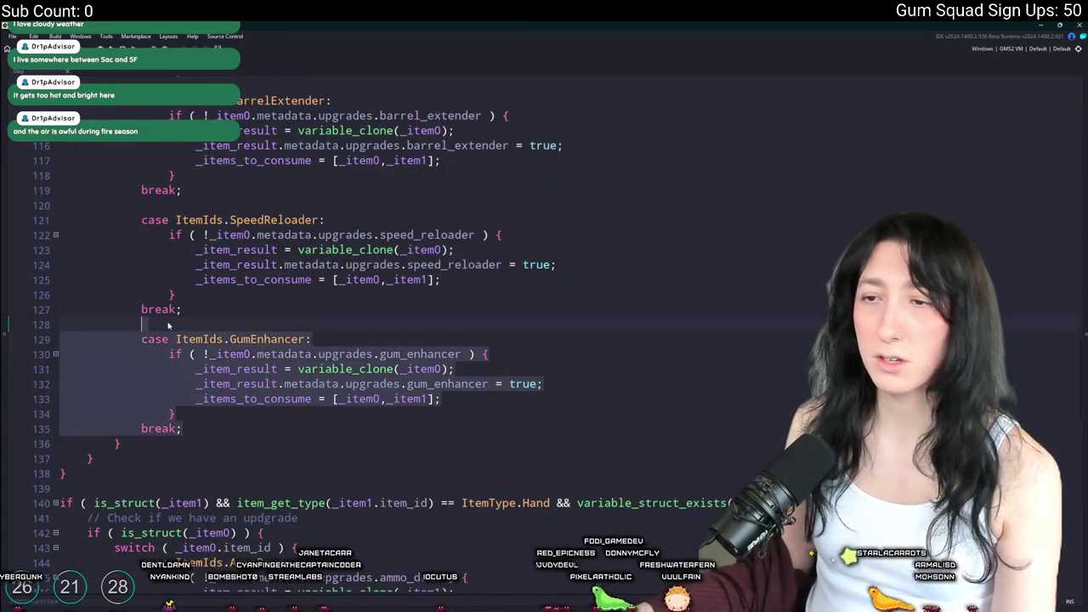
{"action": "key", "text": "ctrl+d"}
{"action": "scroll", "coordinate": [252, 389], "scroll_direction": "down", "scroll_amount": 2}
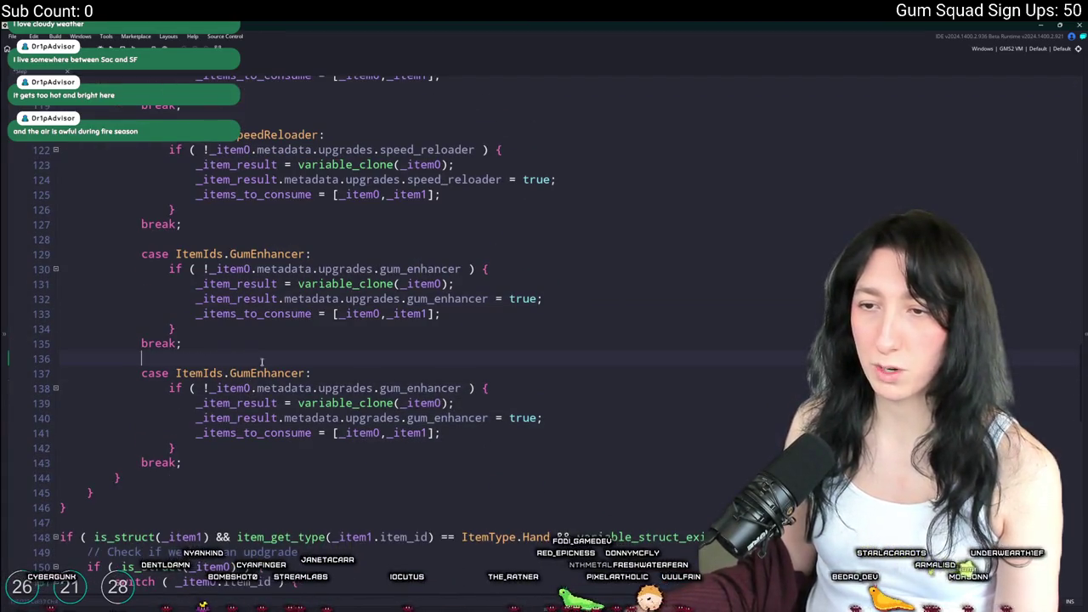
{"action": "double_click", "coordinate": [267, 373]}
{"action": "type", "text": "WeaponRepair Kit"}
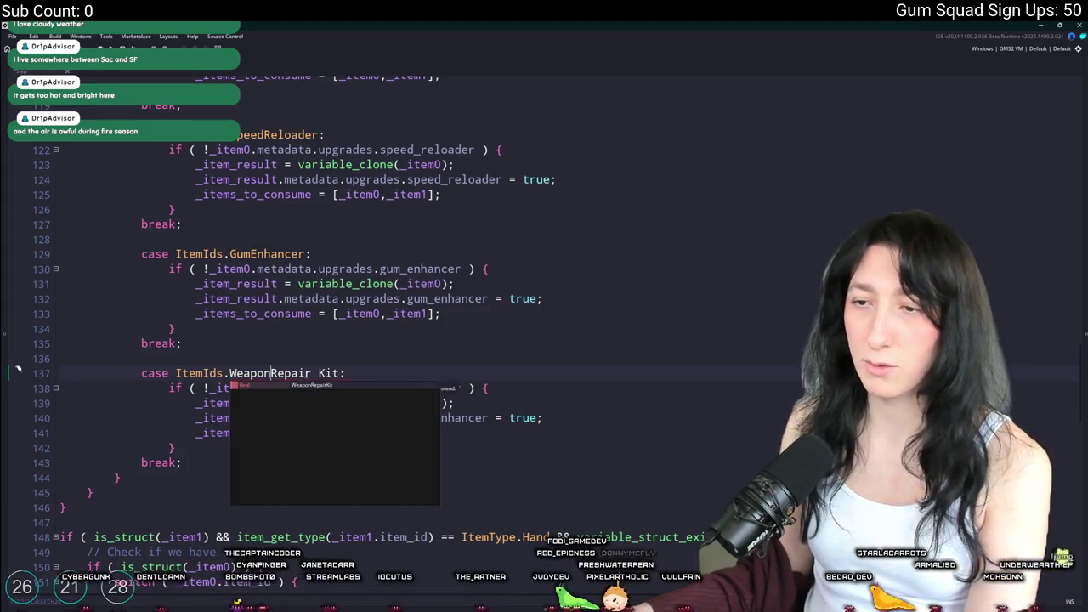
{"action": "key", "text": "ctrl+shift+Left"}
{"action": "key", "text": "ctrl+shift+Left"}
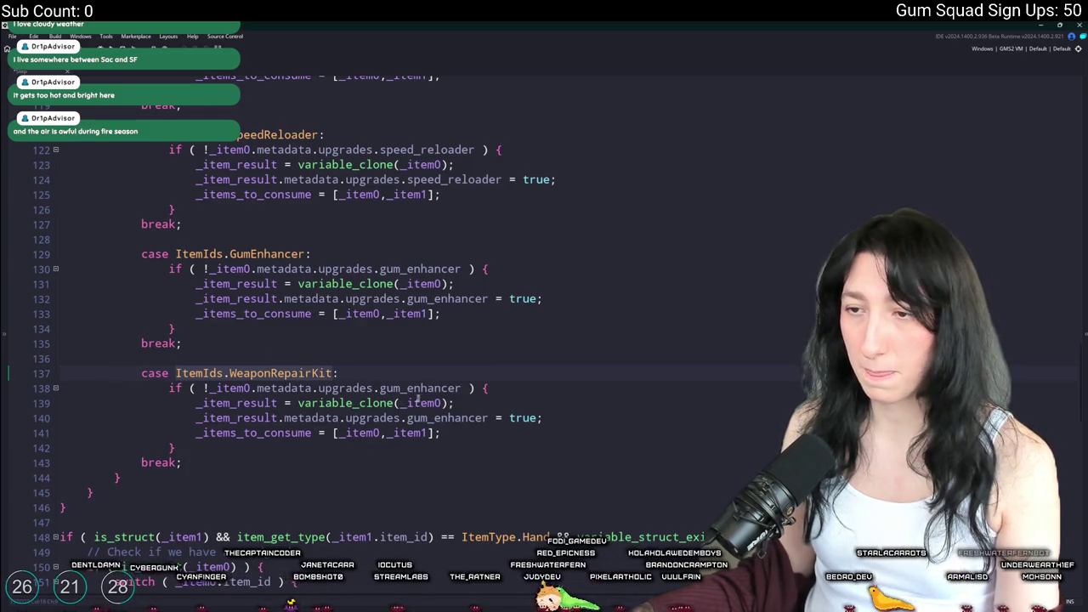
Change the copied case's condition to a durability check without the negation
{"action": "left_click", "coordinate": [344, 418]}
{"action": "left_click", "coordinate": [333, 388]}
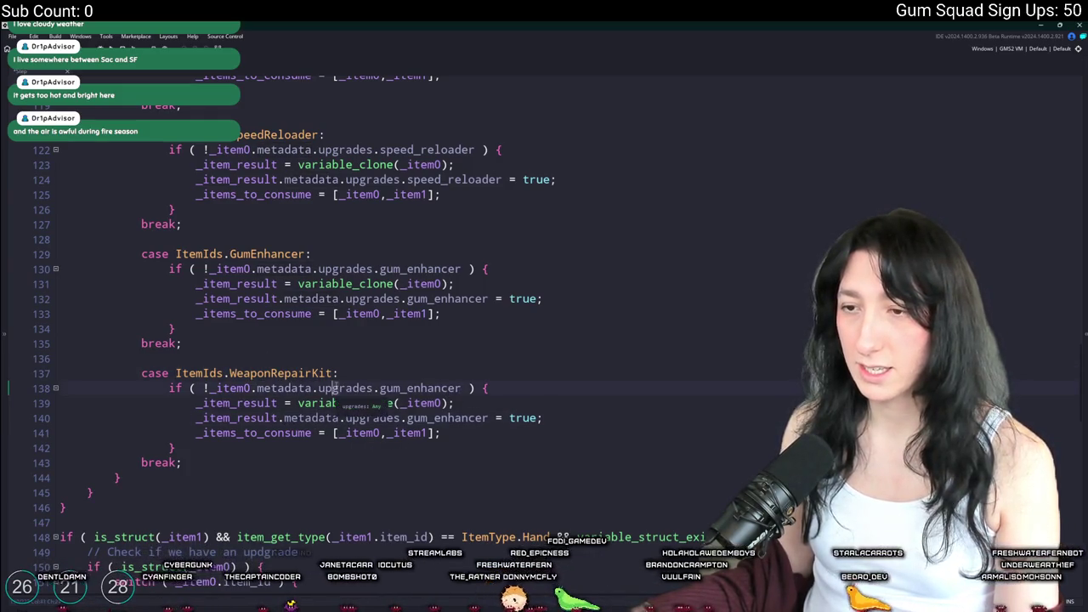
{"action": "left_click_drag", "start_coordinate": [319, 388], "coordinate": [460, 391]}
{"action": "type", "text": "d"}
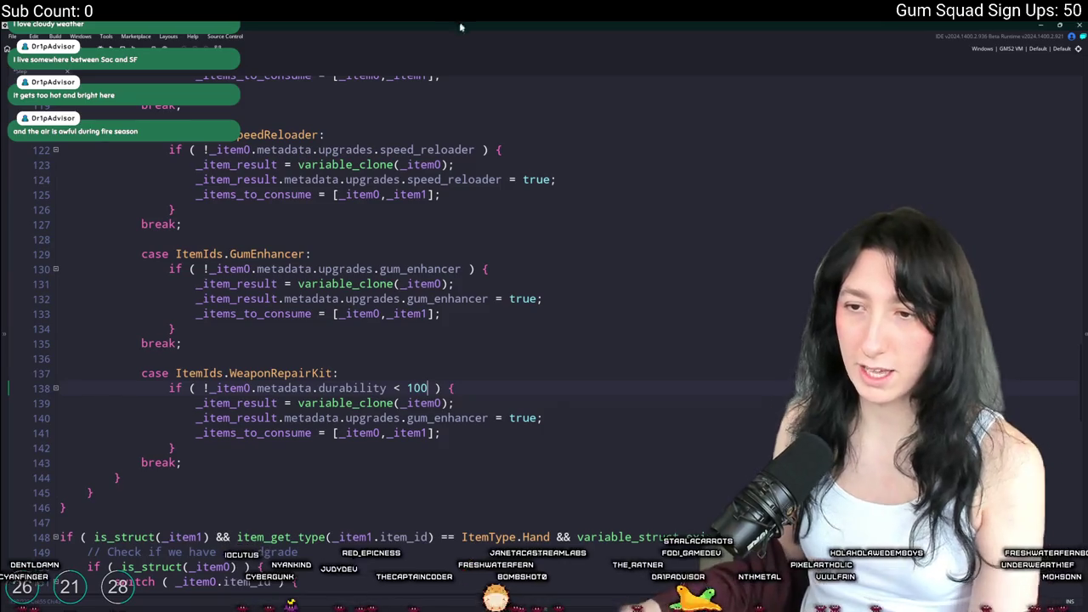
{"action": "left_click", "coordinate": [210, 387]}
{"action": "key", "text": "BackSpace"}
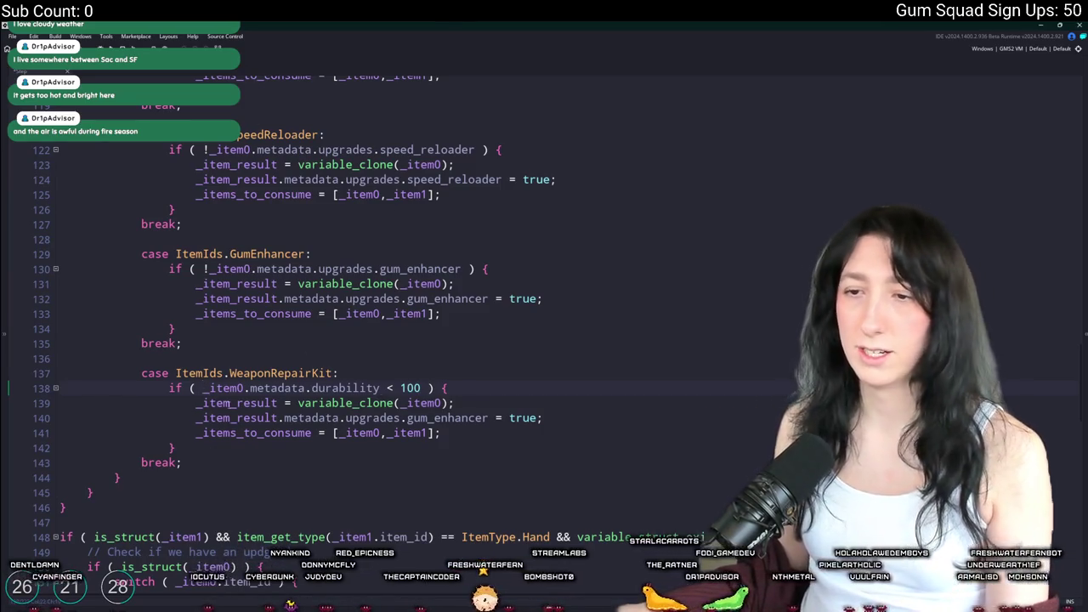
Make the WeaponRepairKit case set the cloned item's durability to 100
{"action": "scroll", "coordinate": [389, 391], "scroll_direction": "down", "scroll_amount": 1}
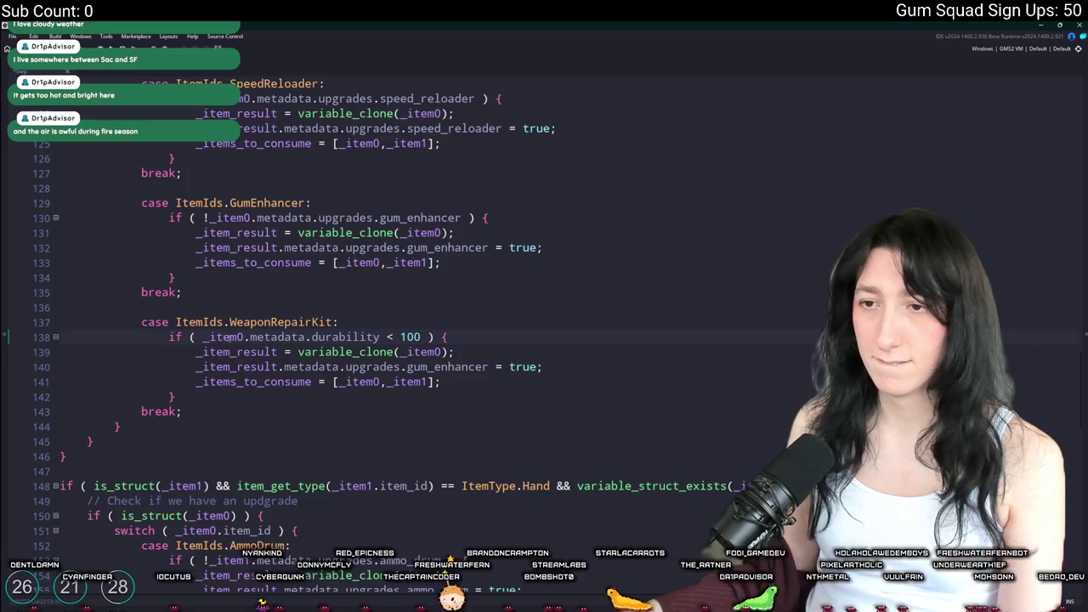
{"action": "double_click", "coordinate": [224, 336]}
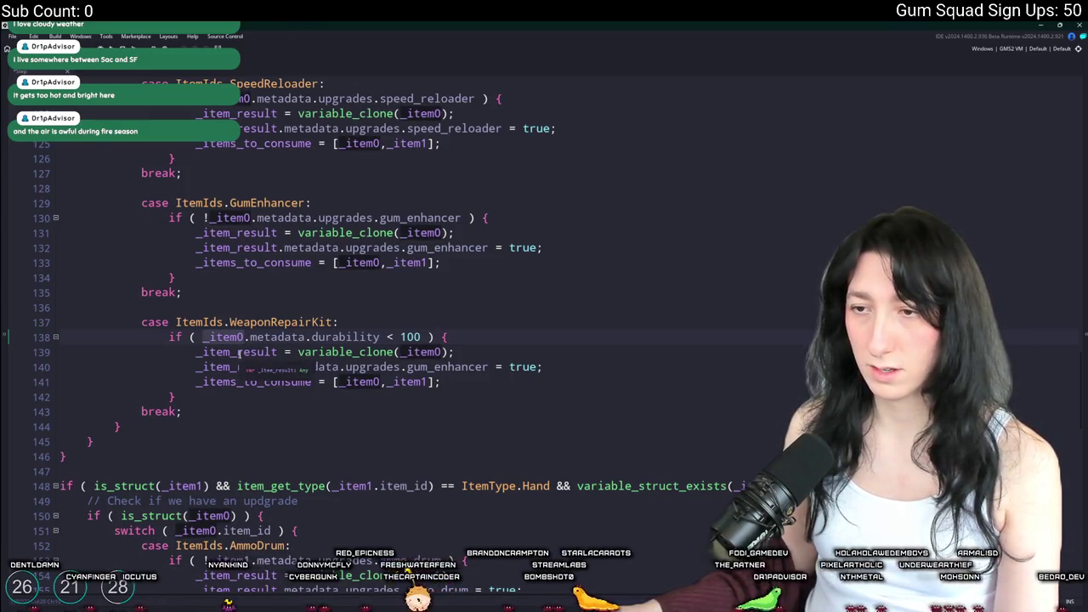
{"action": "double_click", "coordinate": [345, 337]}
{"action": "key", "text": "ctrl+c"}
{"action": "left_click_drag", "start_coordinate": [347, 366], "coordinate": [488, 367]}
{"action": "key", "text": "ctrl+v"}
{"action": "double_click", "coordinate": [436, 366]}
{"action": "type", "text": "100"}
Paste the WeaponRepairKit case into the second switch, using _item1
{"action": "left_click_drag", "start_coordinate": [195, 411], "coordinate": [130, 324]}
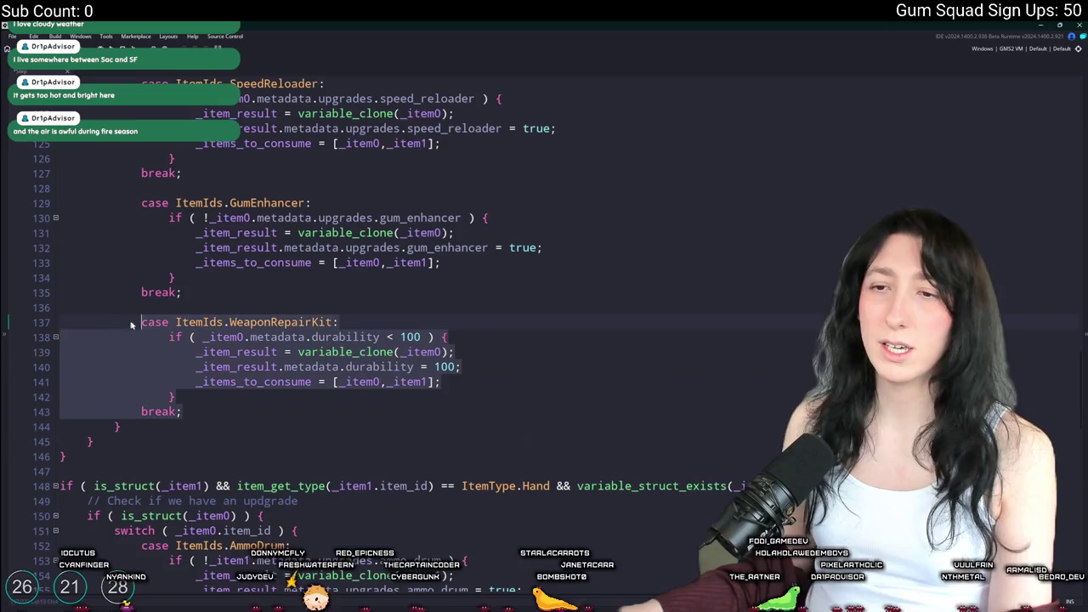
{"action": "scroll", "coordinate": [239, 393], "scroll_direction": "down", "scroll_amount": 15}
{"action": "scroll", "coordinate": [240, 393], "scroll_direction": "up", "scroll_amount": 3}
{"action": "left_click", "coordinate": [227, 297]}
{"action": "key", "text": "Return"}
{"action": "key", "text": "Return"}
{"action": "key", "text": "ctrl+v"}
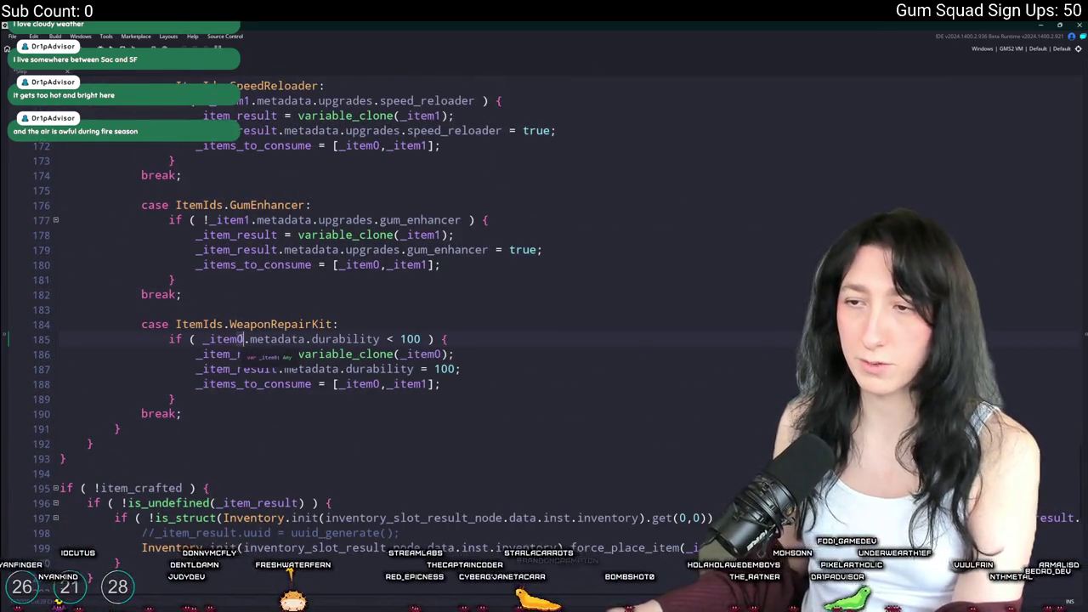
{"action": "left_click", "coordinate": [438, 356]}
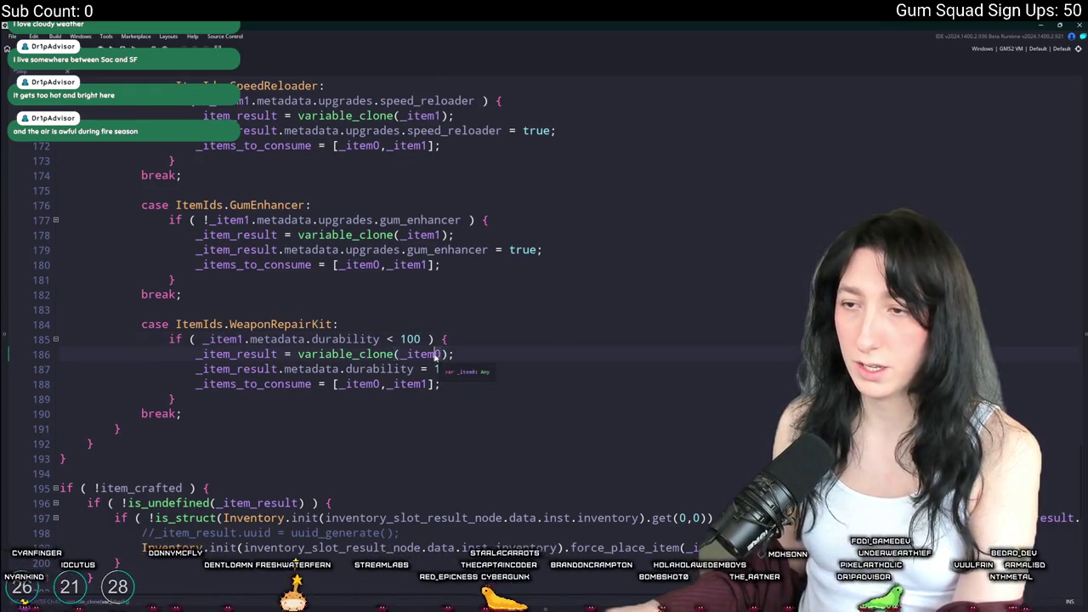
{"action": "type", "text": "1"}
{"action": "left_click", "coordinate": [500, 372]}
Search the project for the selected gum_enhancer upgrade check
{"action": "scroll", "coordinate": [501, 357], "scroll_direction": "down", "scroll_amount": 2}
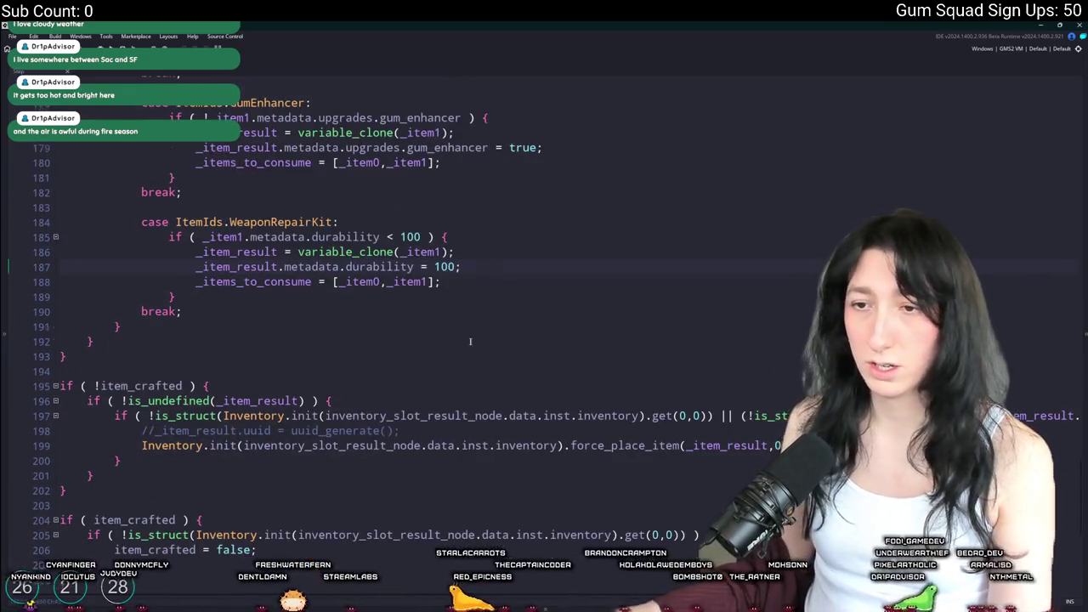
{"action": "scroll", "coordinate": [470, 342], "scroll_direction": "down", "scroll_amount": 9}
{"action": "scroll", "coordinate": [470, 342], "scroll_direction": "up", "scroll_amount": 11}
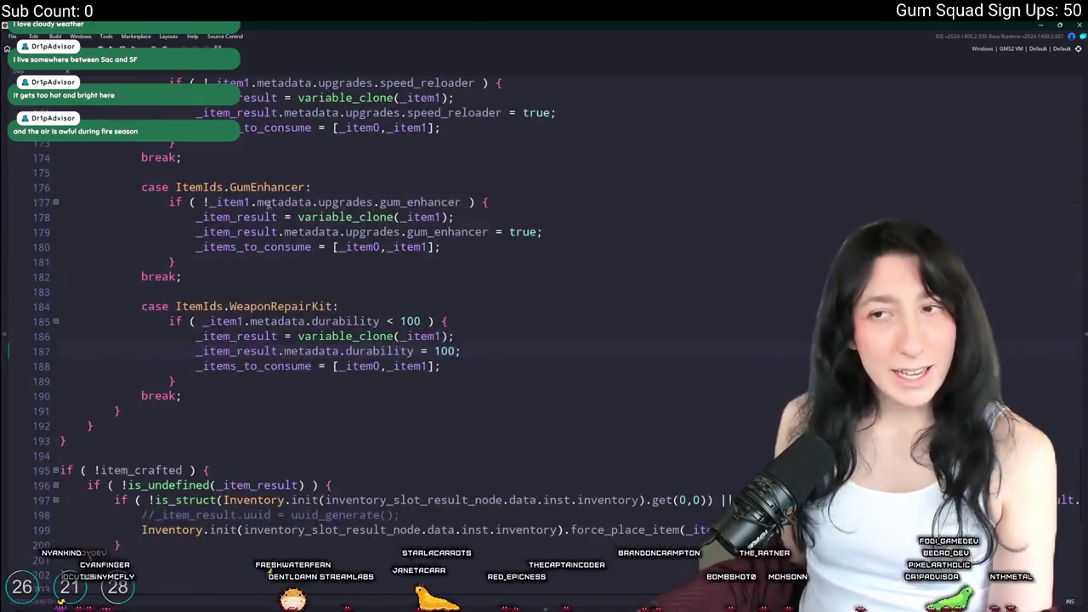
{"action": "left_click_drag", "start_coordinate": [489, 202], "coordinate": [172, 202]}
{"action": "key", "text": "ctrl+shift+f"}
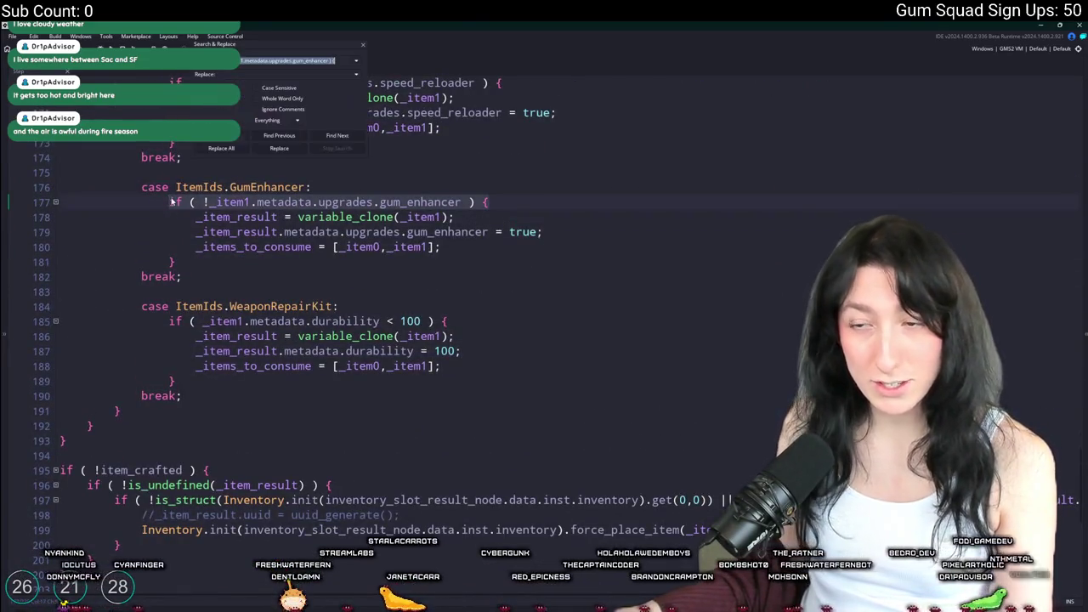
Jump to the other gum_enhancer match and duplicate its GumEnhancer case block
{"action": "mouse_move", "coordinate": [209, 396]}
{"action": "left_mouse_down"}
{"action": "mouse_move", "coordinate": [77, 323]}
{"action": "mouse_move", "coordinate": [140, 317]}
{"action": "left_mouse_up"}
{"action": "key", "text": "Delete"}
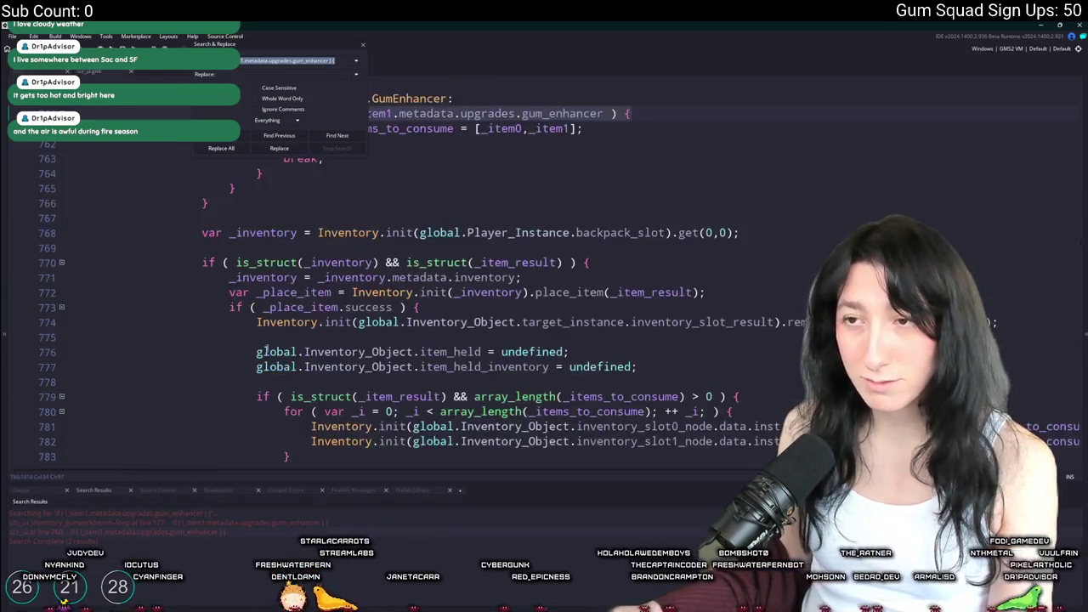
{"action": "scroll", "coordinate": [319, 351], "scroll_direction": "down", "scroll_amount": 15}
{"action": "scroll", "coordinate": [340, 374], "scroll_direction": "up", "scroll_amount": 13}
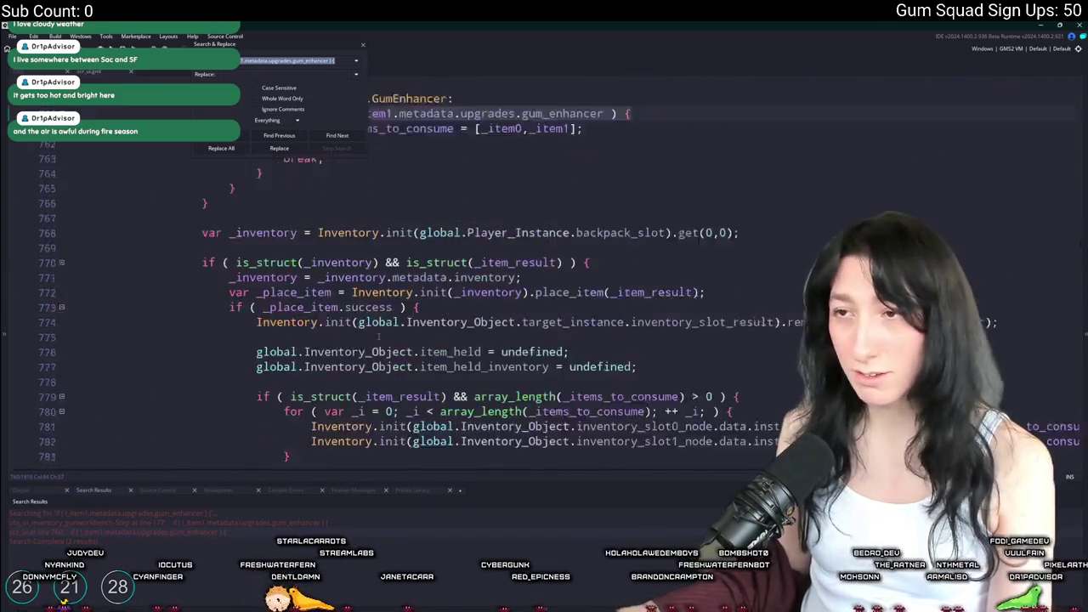
{"action": "left_click", "coordinate": [359, 394]}
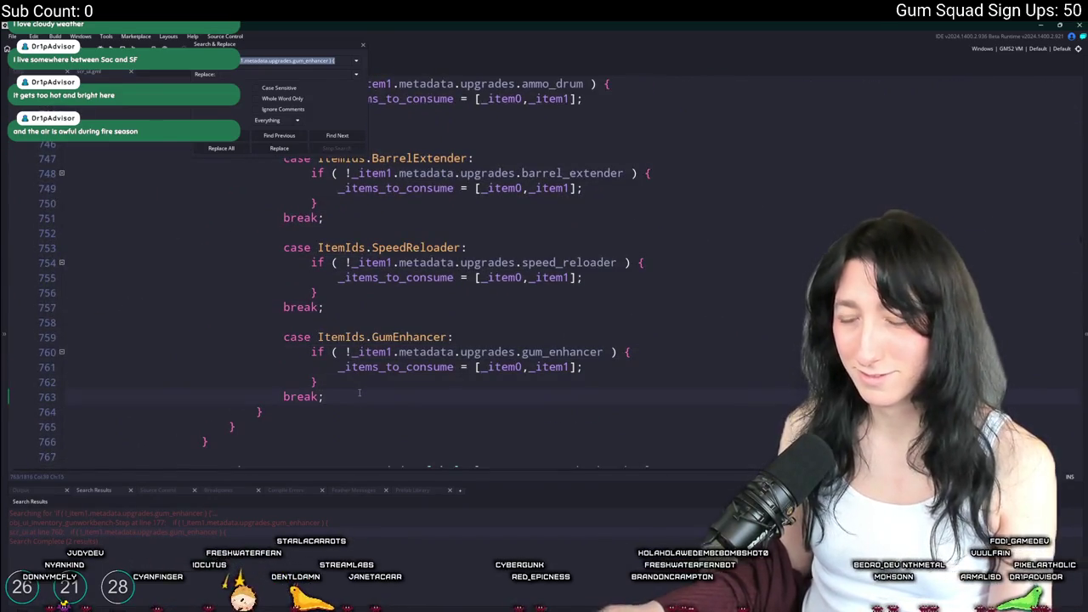
{"action": "left_click_drag", "start_coordinate": [353, 396], "coordinate": [355, 321]}
{"action": "key", "text": "ctrl+d"}
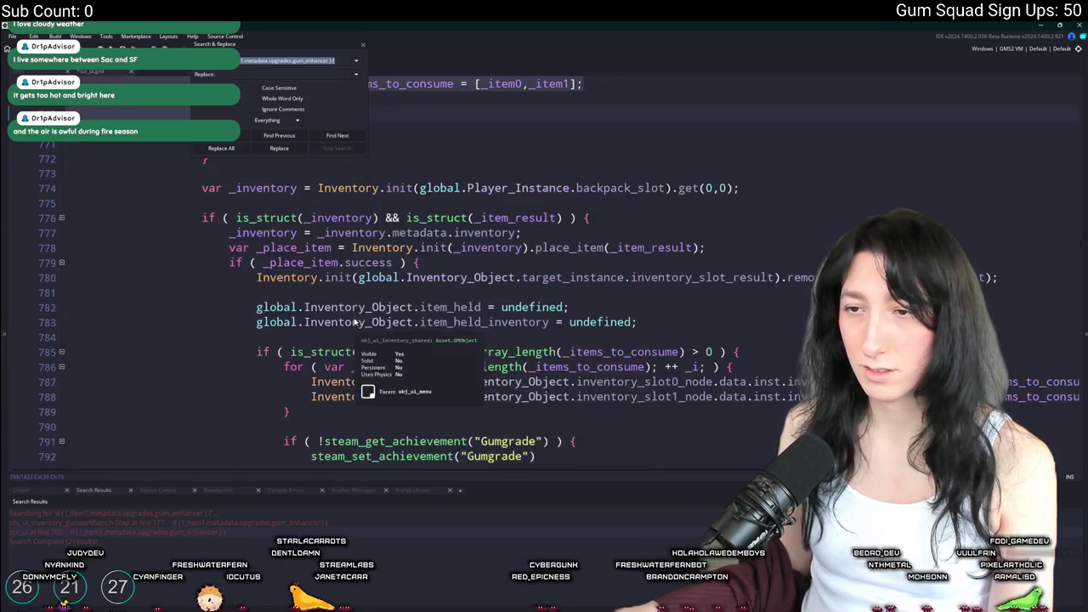
{"action": "scroll", "coordinate": [361, 256], "scroll_direction": "up", "scroll_amount": 5}
{"action": "left_click", "coordinate": [364, 48]}
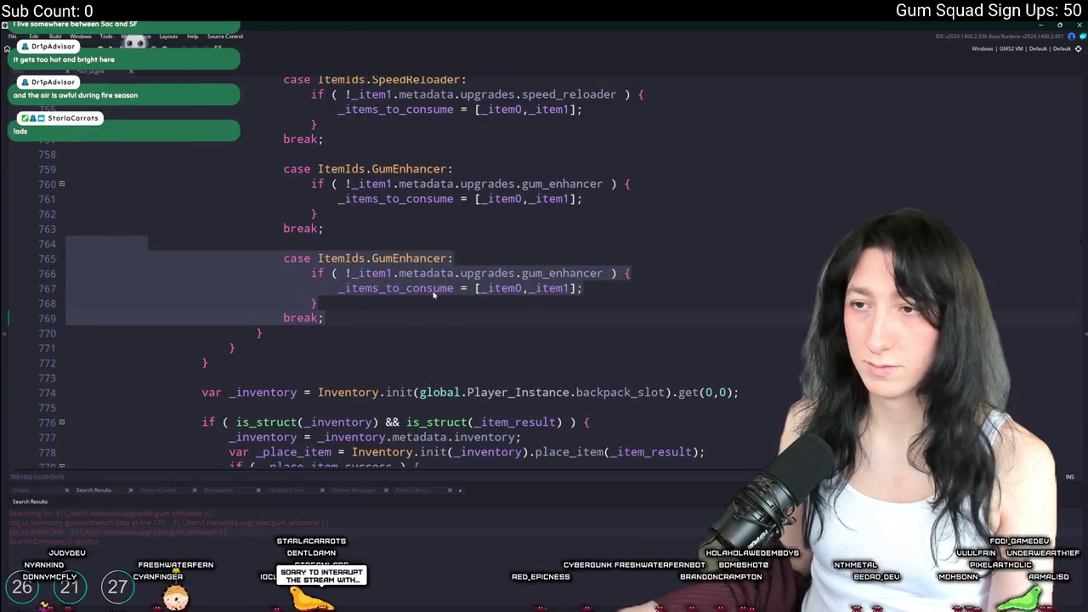
Rename the copied case to ItemIds.WeaponRepairKit via autocomplete
{"action": "double_click", "coordinate": [412, 258]}
{"action": "type", "text": "Re"}
{"action": "key", "text": "Down"}
{"action": "key", "text": "Down"}
{"action": "key", "text": "Down"}
{"action": "key", "text": "Return"}
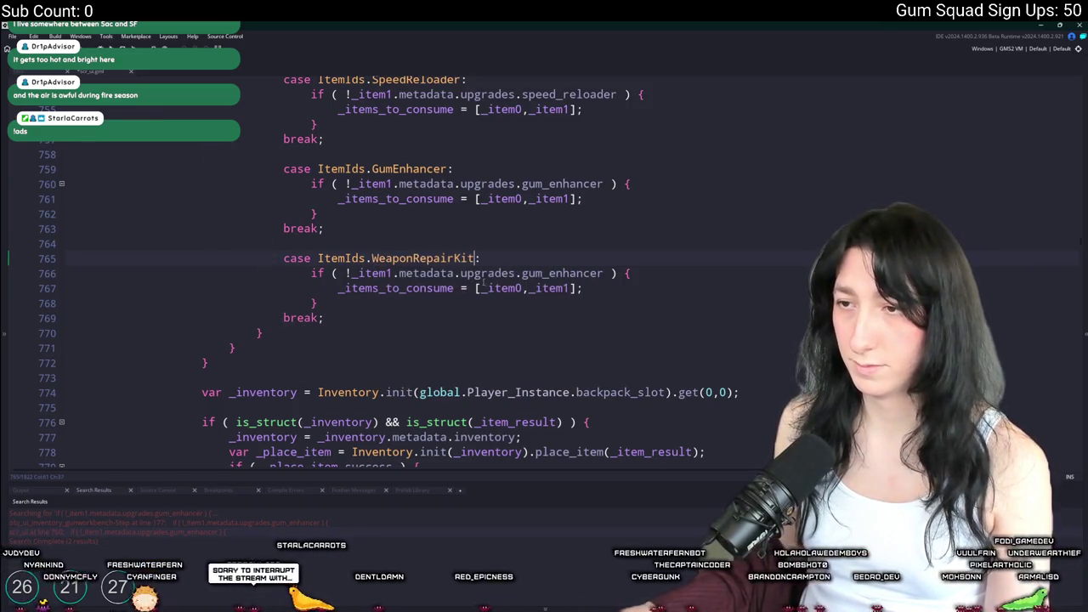
Change its condition to _item1.metadata.durability < 100, deleting the leading '!'
{"action": "left_click_drag", "start_coordinate": [604, 273], "coordinate": [457, 273]}
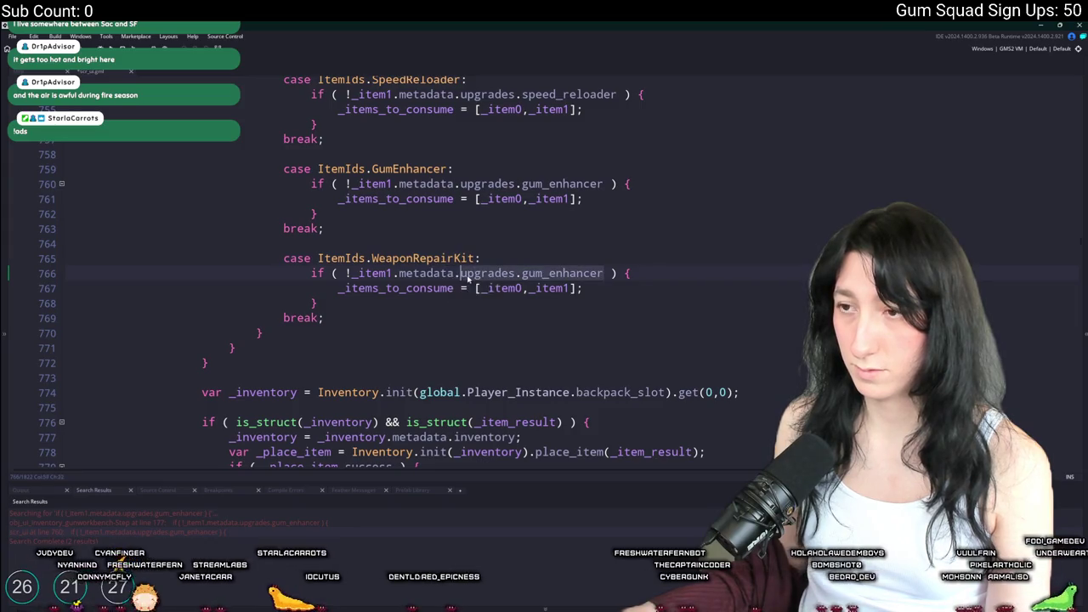
{"action": "type", "text": "duurability"}
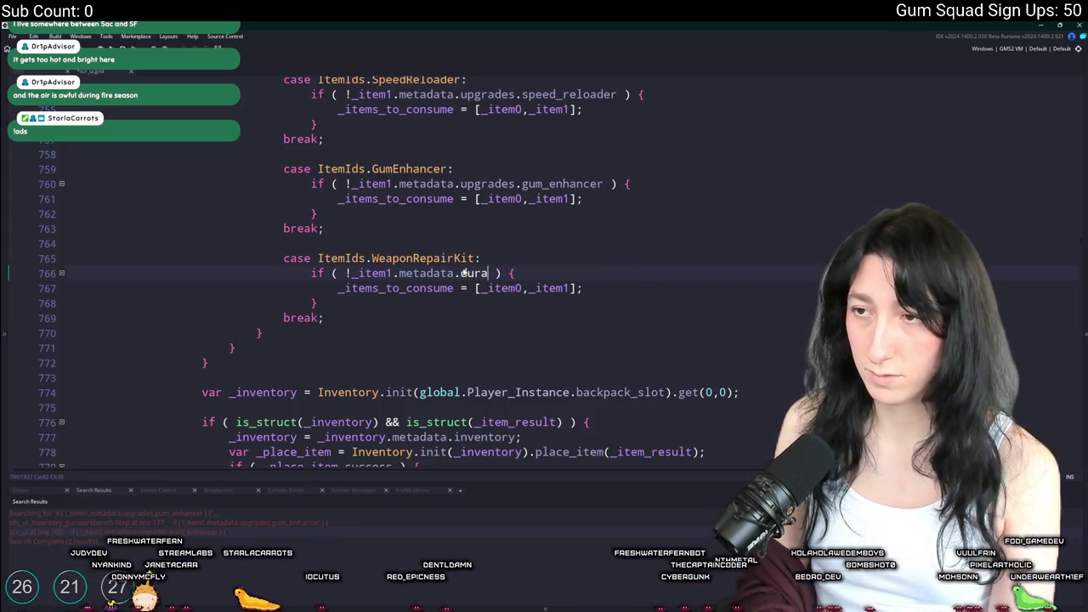
{"action": "key", "text": "BackSpace"}
{"action": "type", "text": "< 100"}
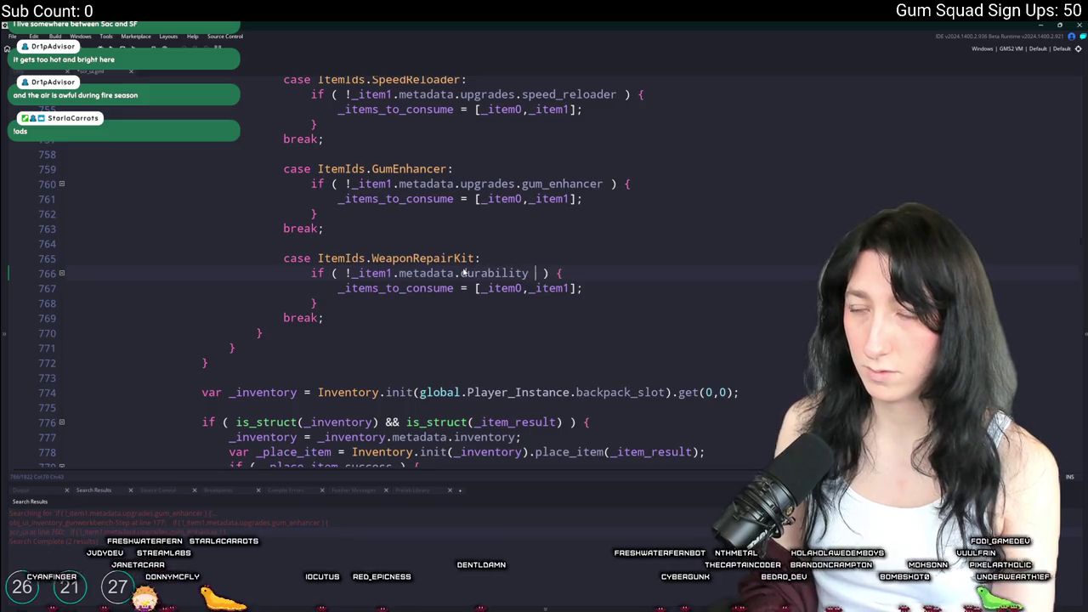
{"action": "left_click", "coordinate": [351, 273]}
{"action": "key", "text": "BackSpace"}
{"action": "left_click", "coordinate": [283, 258]}
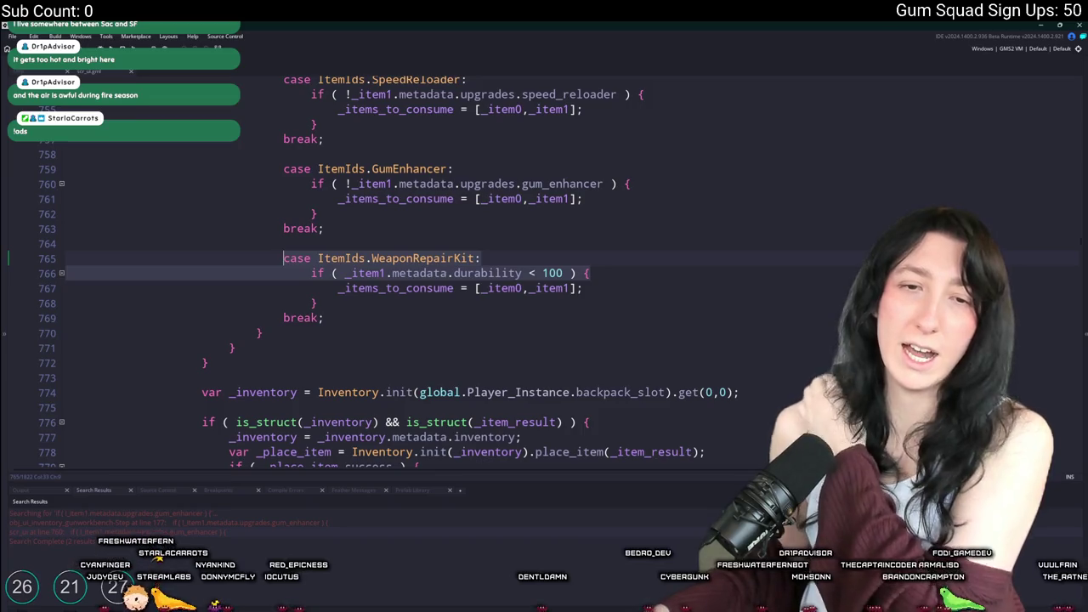
{"action": "scroll", "coordinate": [437, 272], "scroll_direction": "up", "scroll_amount": 10}
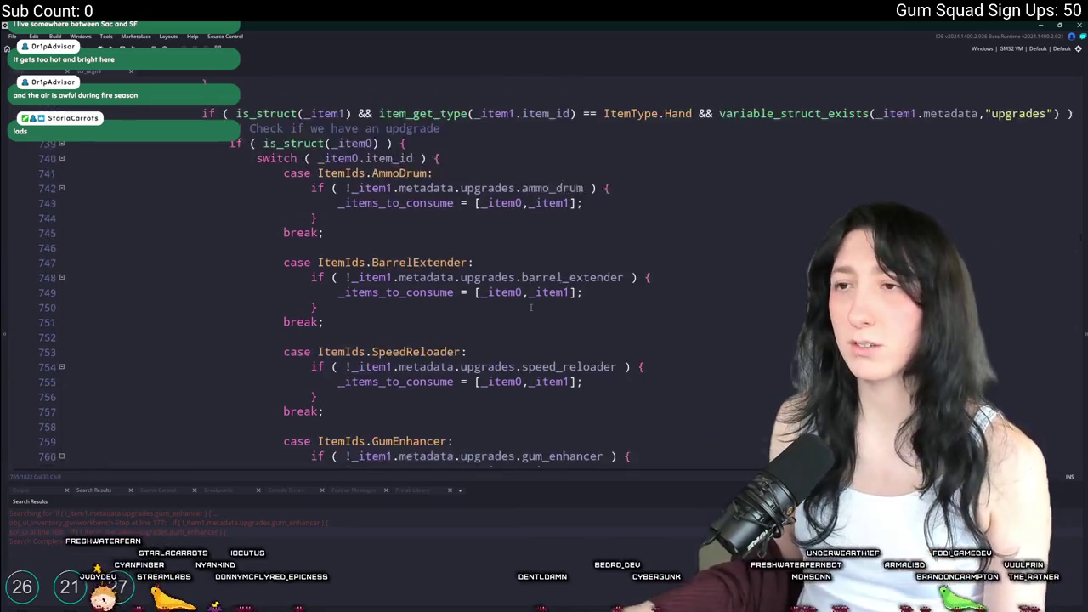
Type a new 'case ItemIds.WeaponRepairKit:' with an 'if ( _item1.metadata.durability < 100 )' block
{"action": "key", "text": "Return"}
{"action": "key", "text": "Return"}
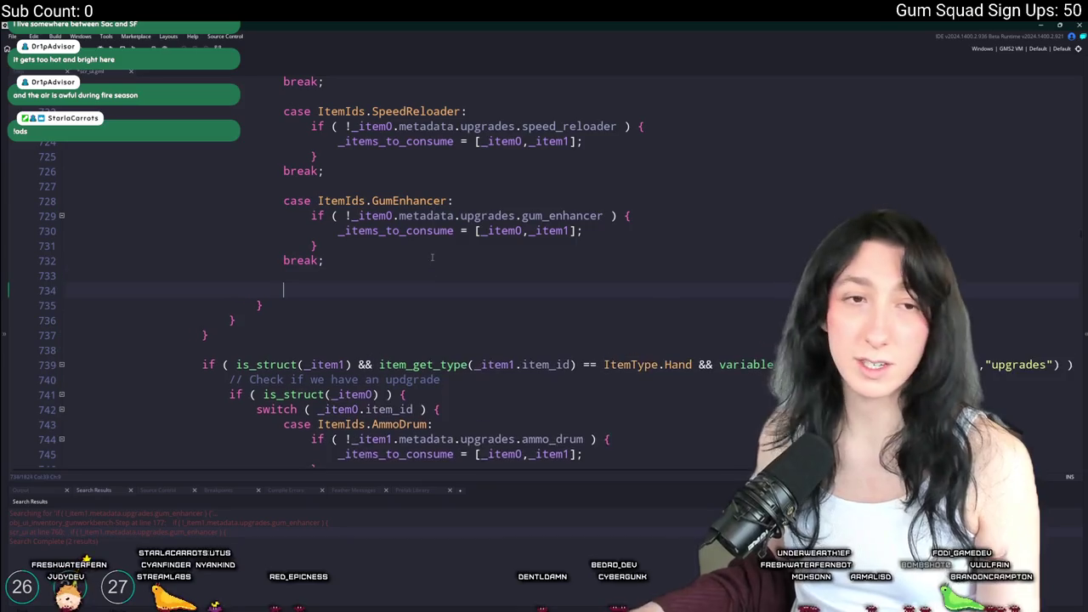
{"action": "type", "text": "case ItemIds.WeaponRepairKit:"}
{"action": "key", "text": "Return"}
{"action": "type", "text": "if ( _item1.metadata.durability < 100 ) {"}
{"action": "key", "text": "Return"}
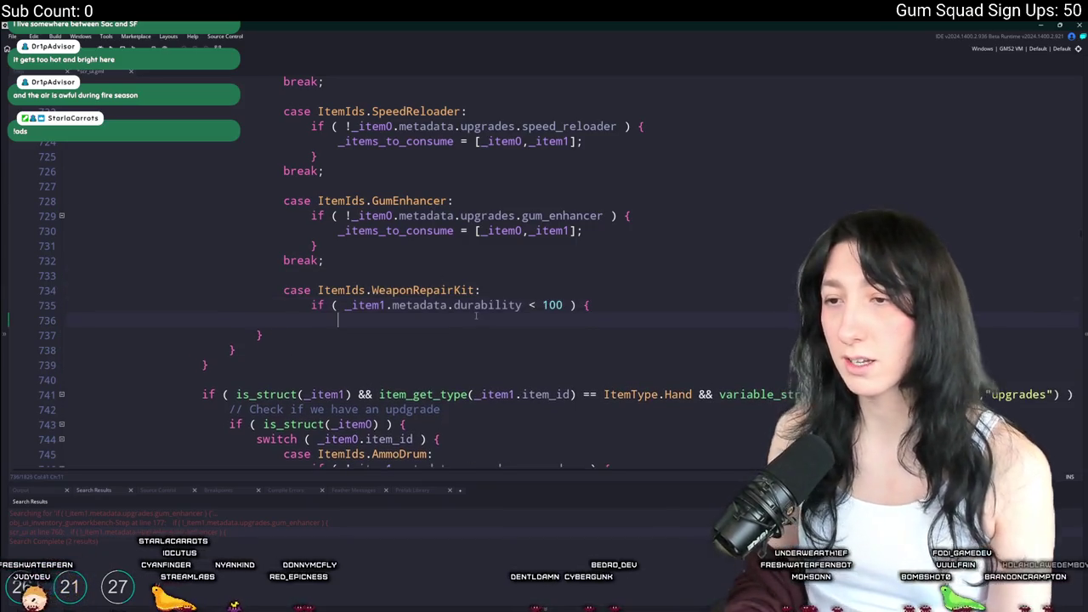
{"action": "type", "text": "}"}
{"action": "key", "text": "Return"}
{"action": "type", "text": "}"}
Paste the line consuming _item0 and _item1 inside the repair kit if block
{"action": "left_click_drag", "start_coordinate": [337, 230], "coordinate": [584, 231]}
{"action": "key", "text": "ctrl+c"}
{"action": "left_click", "coordinate": [347, 334]}
{"action": "key", "text": "BackSpace"}
{"action": "type", "text": "}"}
{"action": "left_click", "coordinate": [647, 303]}
{"action": "key", "text": "Return"}
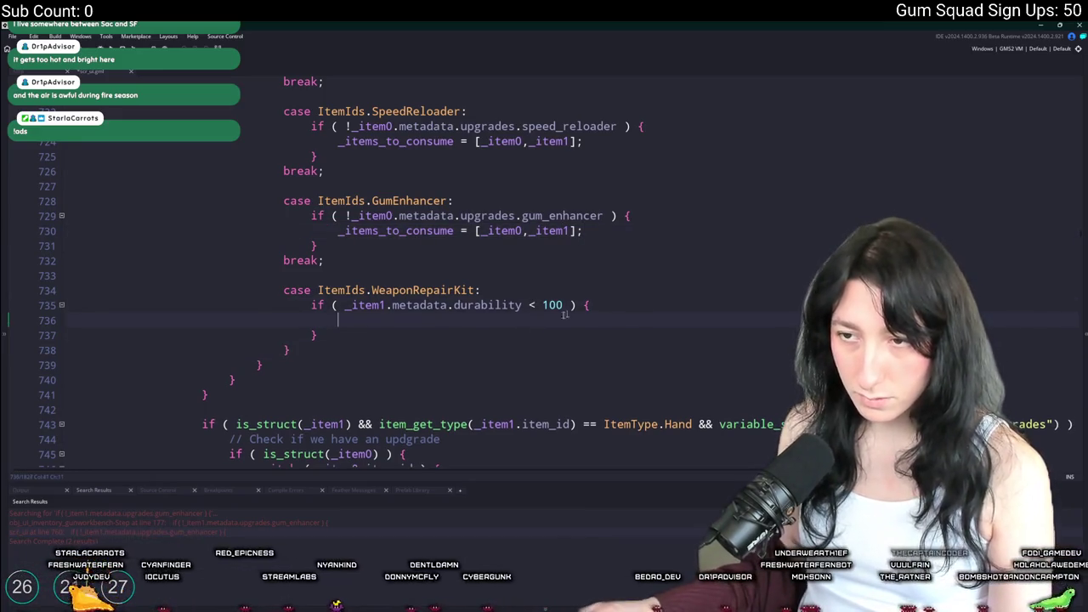
{"action": "key", "text": "ctrl+v"}
Replace the stray closing brace with break; and remove the extra empty line
{"action": "left_click", "coordinate": [269, 350]}
{"action": "key", "text": "shift+End"}
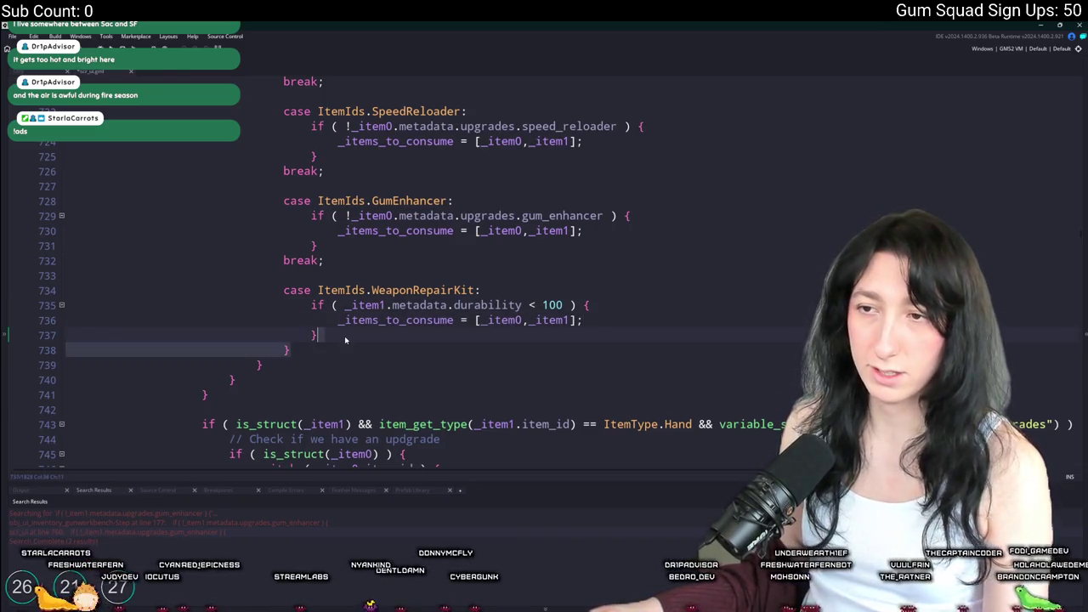
{"action": "key", "text": "BackSpace"}
{"action": "key", "text": "Tab"}
{"action": "key", "text": "Tab"}
{"action": "key", "text": "BackSpace"}
{"action": "type", "text": "break;"}
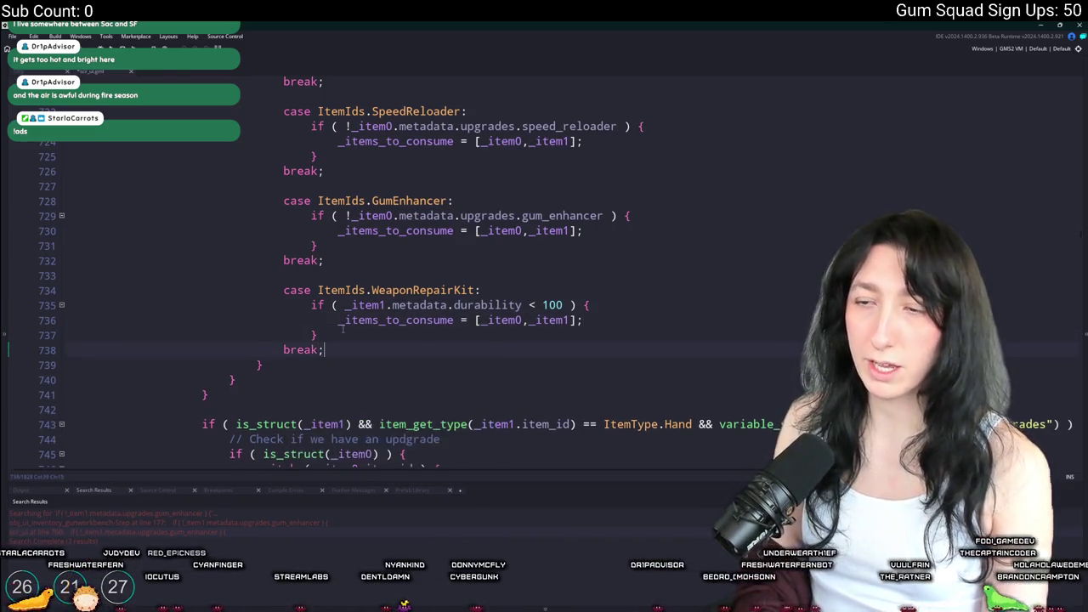
{"action": "key", "text": "Return"}
{"action": "key", "text": "BackSpace"}
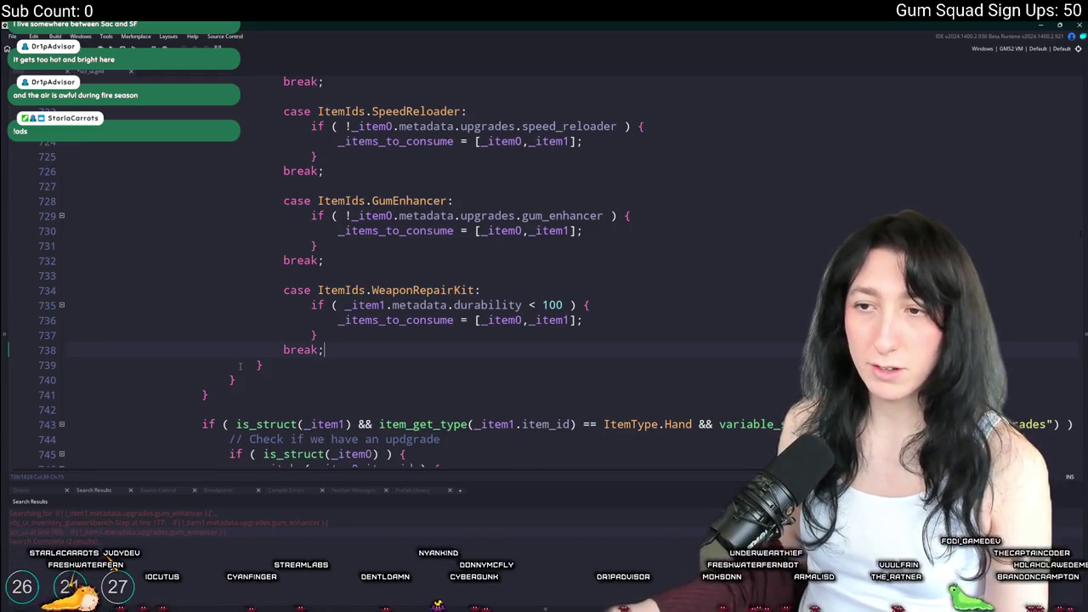
{"action": "scroll", "coordinate": [258, 364], "scroll_direction": "up", "scroll_amount": 8}
{"action": "scroll", "coordinate": [303, 323], "scroll_direction": "down", "scroll_amount": 6}
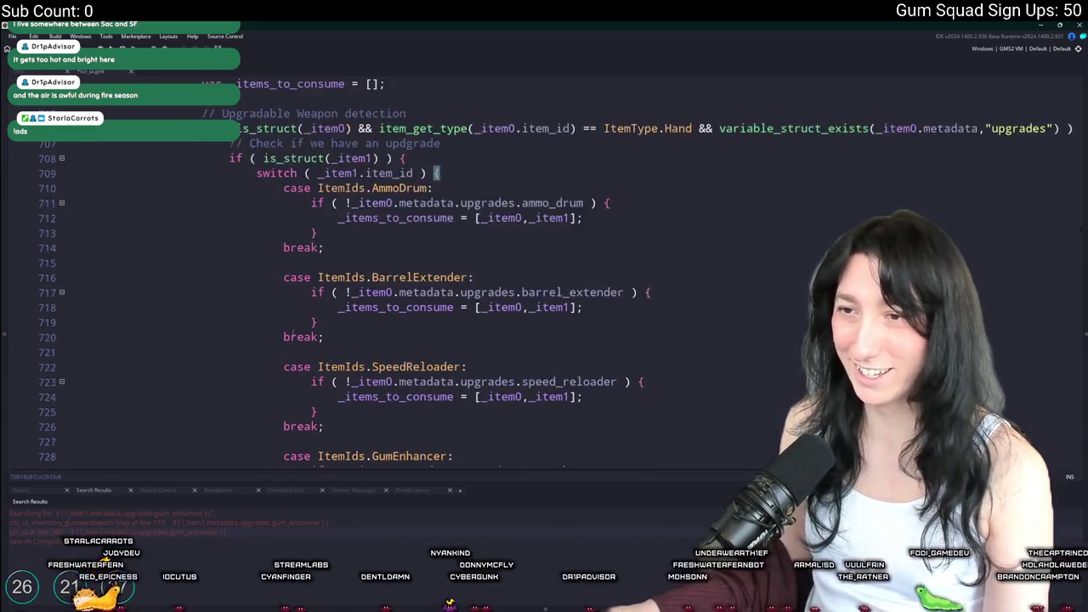
{"action": "scroll", "coordinate": [304, 324], "scroll_direction": "up", "scroll_amount": 3}
{"action": "scroll", "coordinate": [340, 323], "scroll_direction": "down", "scroll_amount": 8}
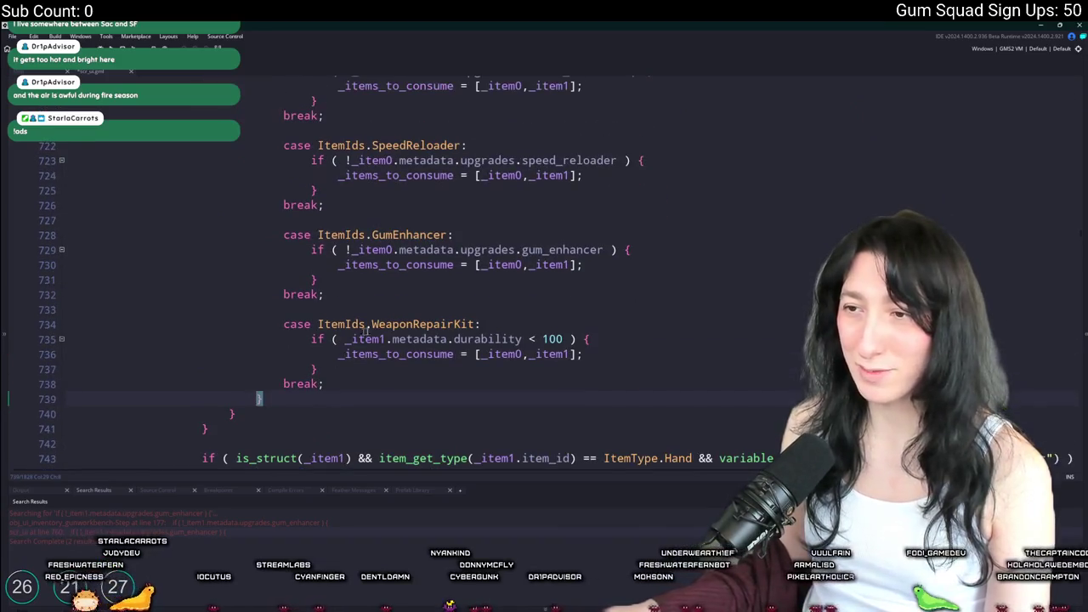
{"action": "left_click", "coordinate": [489, 338]}
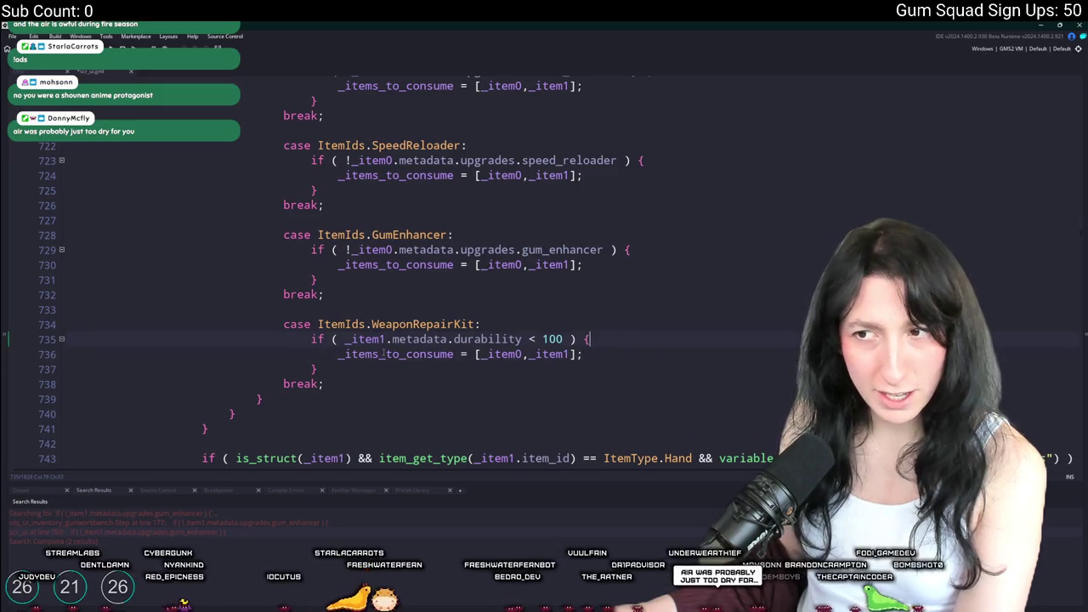
Change _item1 to _item0 in the durability check and run the game with F5
{"action": "left_click", "coordinate": [385, 340]}
{"action": "key", "text": "BackSpace"}
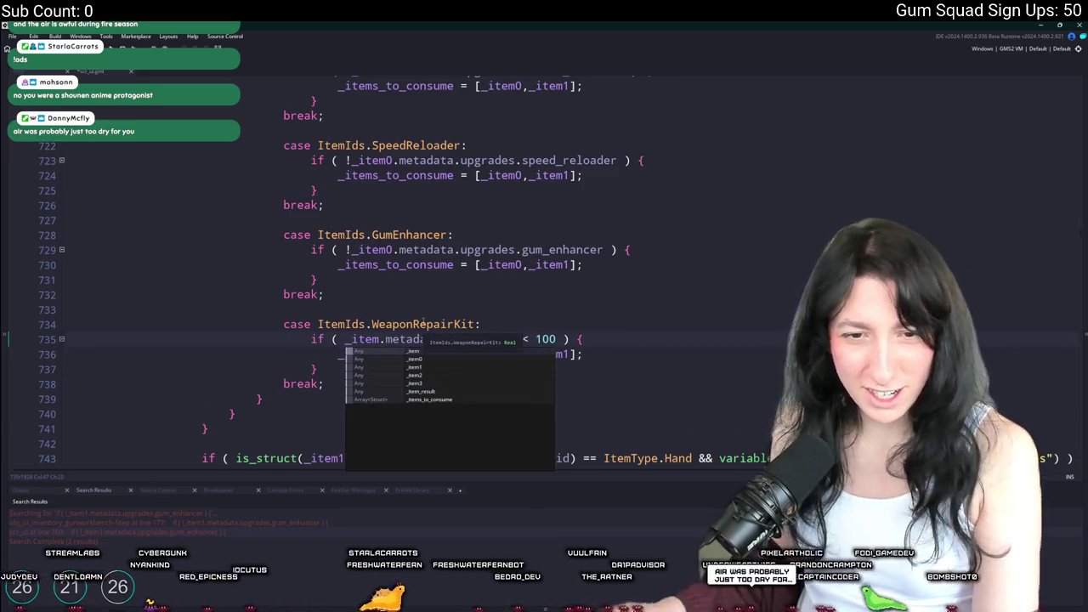
{"action": "type", "text": "0"}
{"action": "key", "text": "F5"}
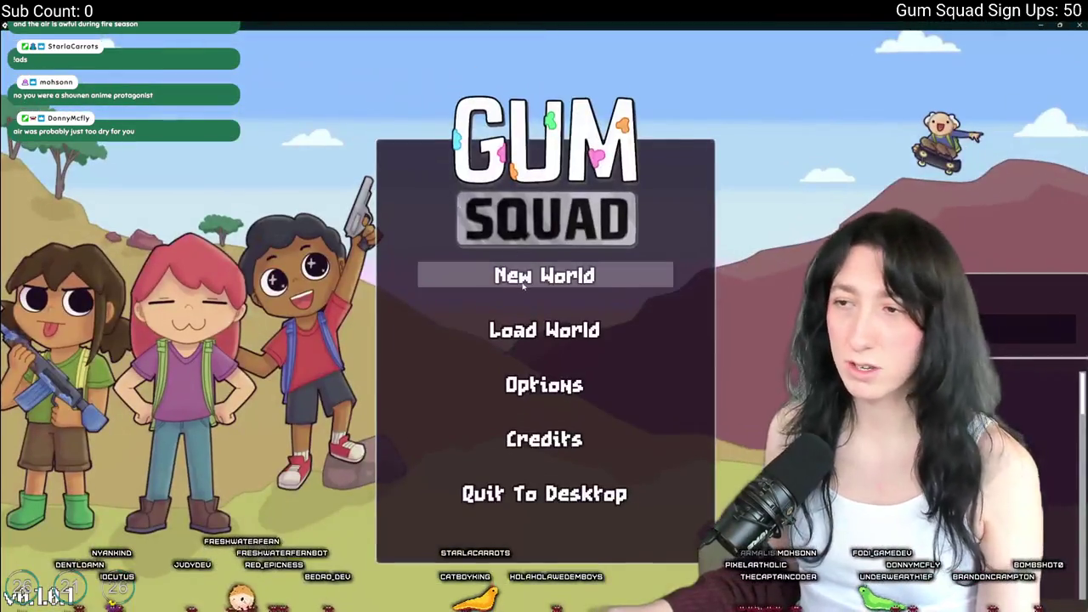
Start a new world with a new lobby, view the inventory, then close the game
{"action": "left_click", "coordinate": [544, 273]}
{"action": "left_click", "coordinate": [542, 459]}
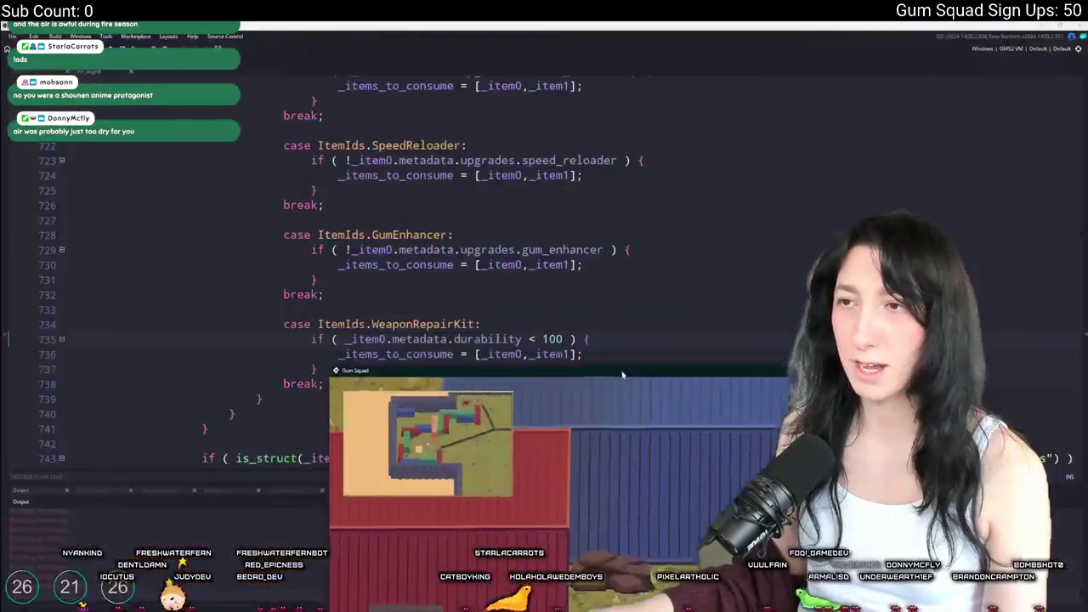
{"action": "key", "text": "Tab"}
{"action": "key", "text": "Tab"}
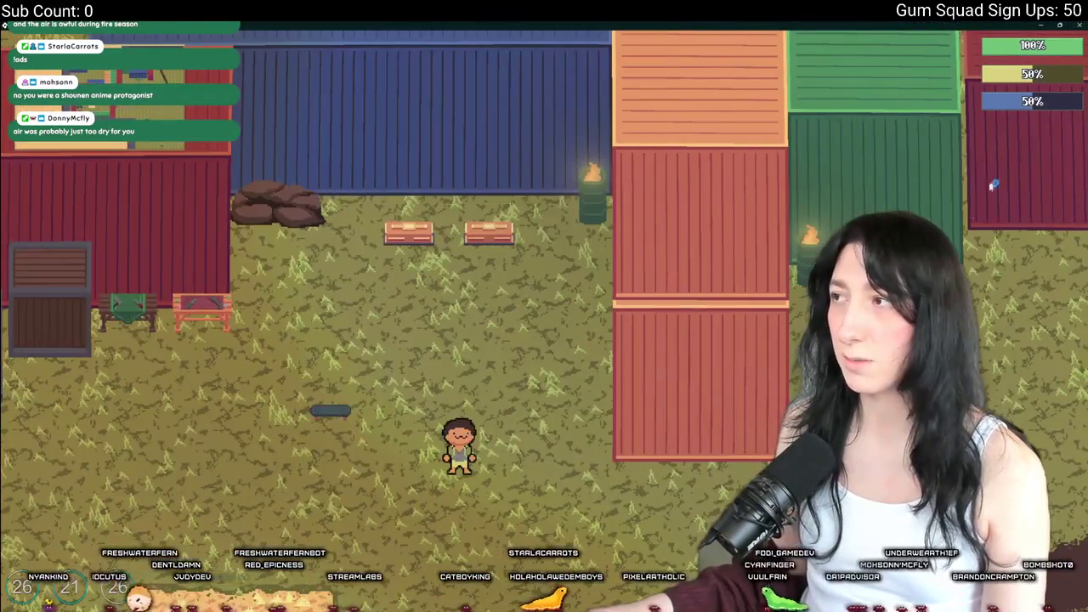
{"action": "key", "text": "Escape"}
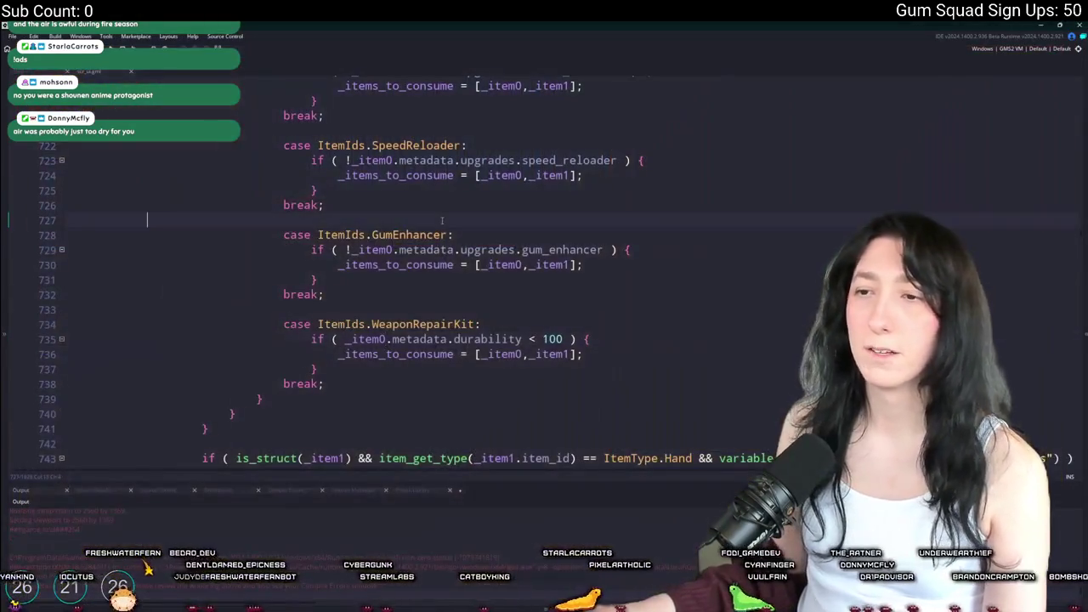
Open obj_player and find the generate_starter_inventory function in its code
{"action": "key", "text": "ctrl+t"}
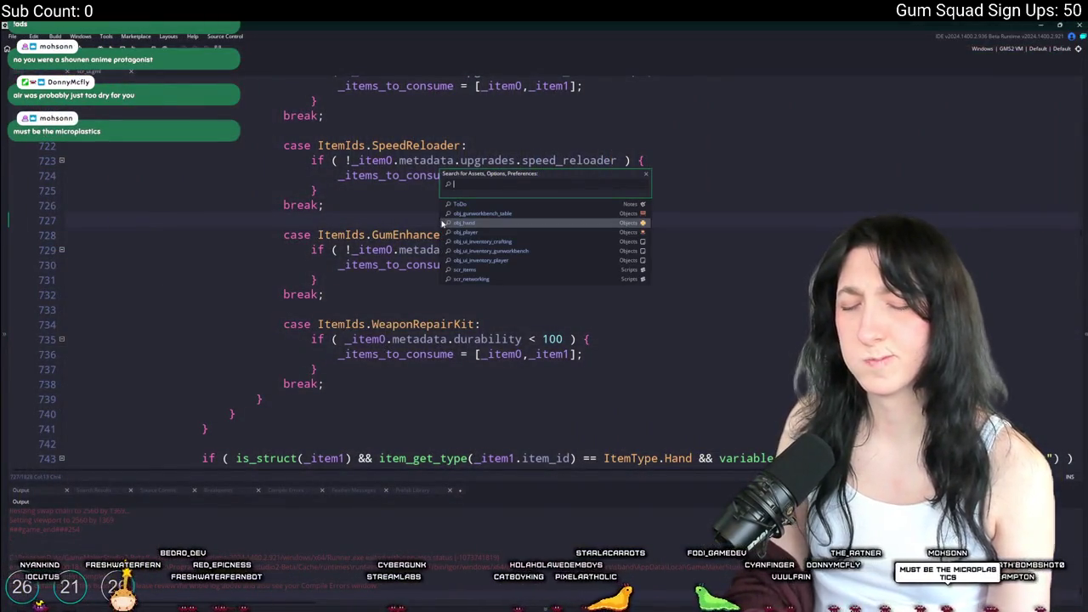
{"action": "type", "text": "obj_player"}
{"action": "key", "text": "Return"}
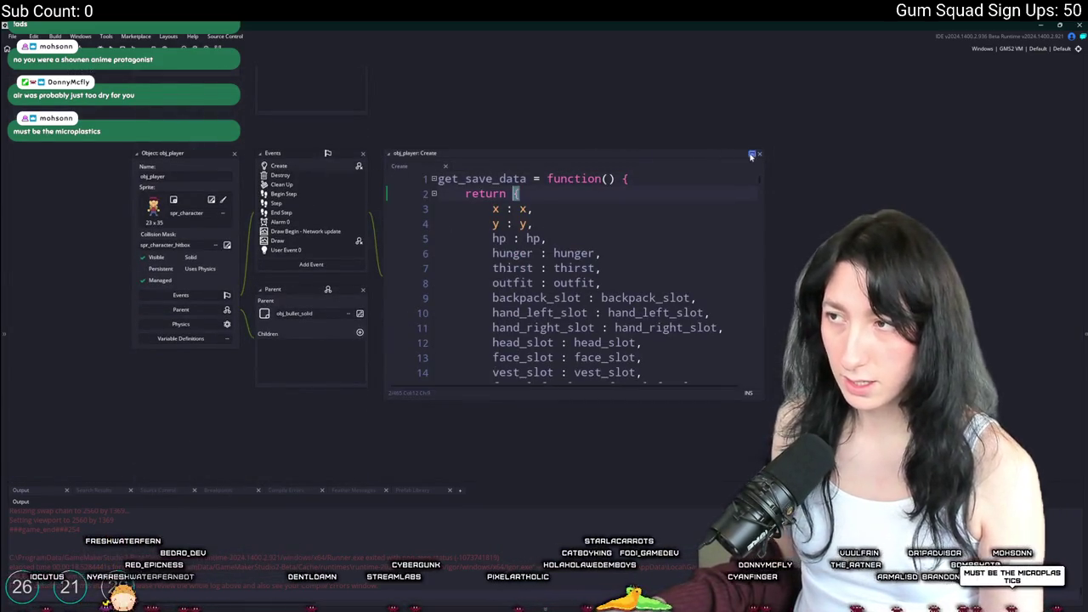
{"action": "left_click", "coordinate": [751, 156]}
{"action": "key", "text": "ctrl+f"}
{"action": "type", "text": "gener"}
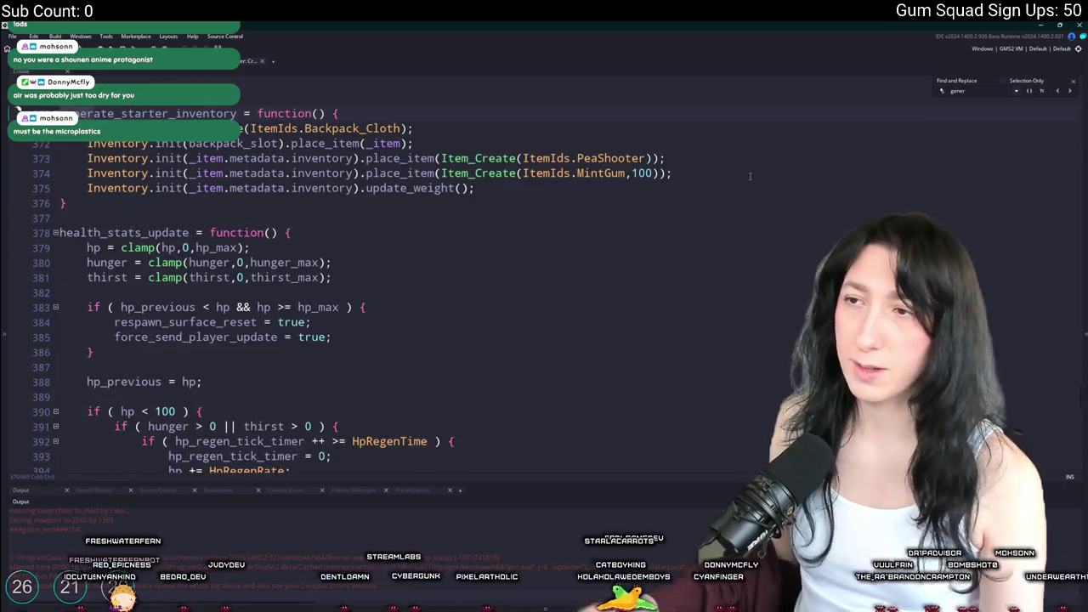
Duplicate the MintGum line into three WeaponRepairKit starter items
{"action": "key", "text": "ctrl+d"}
{"action": "double_click", "coordinate": [602, 188]}
{"action": "type", "text": "Re"}
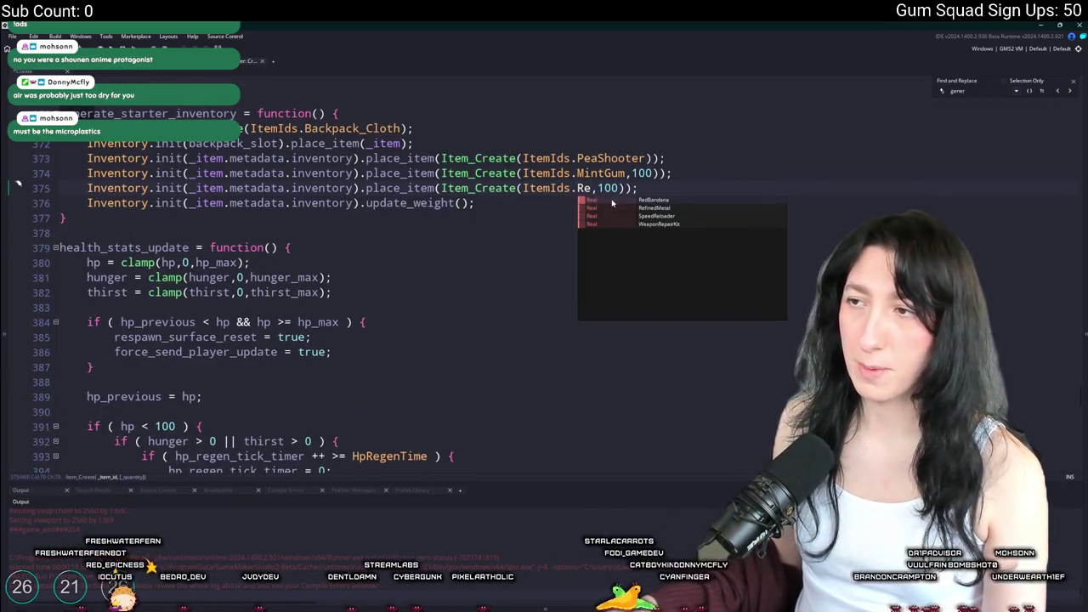
{"action": "left_click", "coordinate": [620, 225]}
{"action": "double_click", "coordinate": [697, 188]}
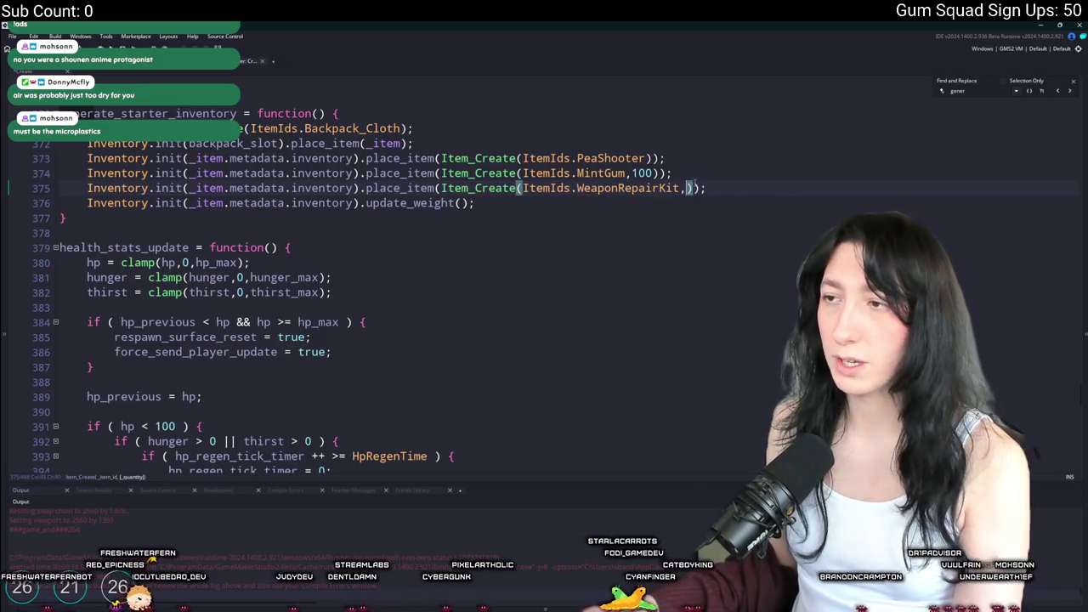
{"action": "key", "text": "BackSpace"}
{"action": "key", "text": "BackSpace"}
{"action": "left_click", "coordinate": [705, 188]}
{"action": "key", "text": "ctrl+d"}
{"action": "key", "text": "ctrl+d"}
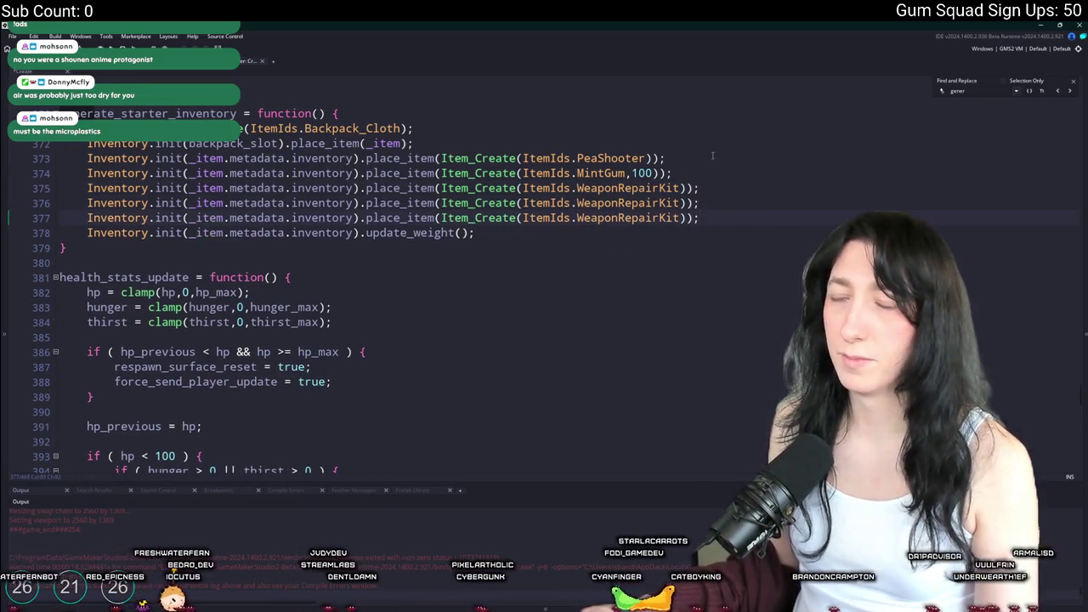
Duplicate the PeaShooter line to add a MintSlinger starter item
{"action": "left_click", "coordinate": [707, 159]}
{"action": "key", "text": "ctrl+d"}
{"action": "double_click", "coordinate": [612, 158]}
{"action": "type", "text": "Makeshi"}
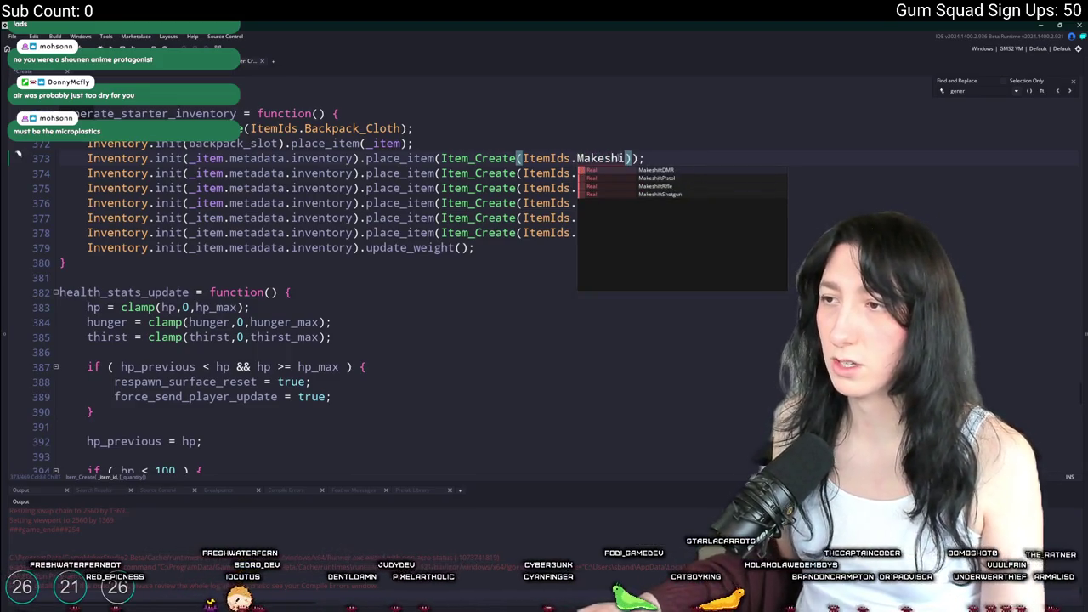
{"action": "double_click", "coordinate": [600, 159]}
{"action": "type", "text": "Mints"}
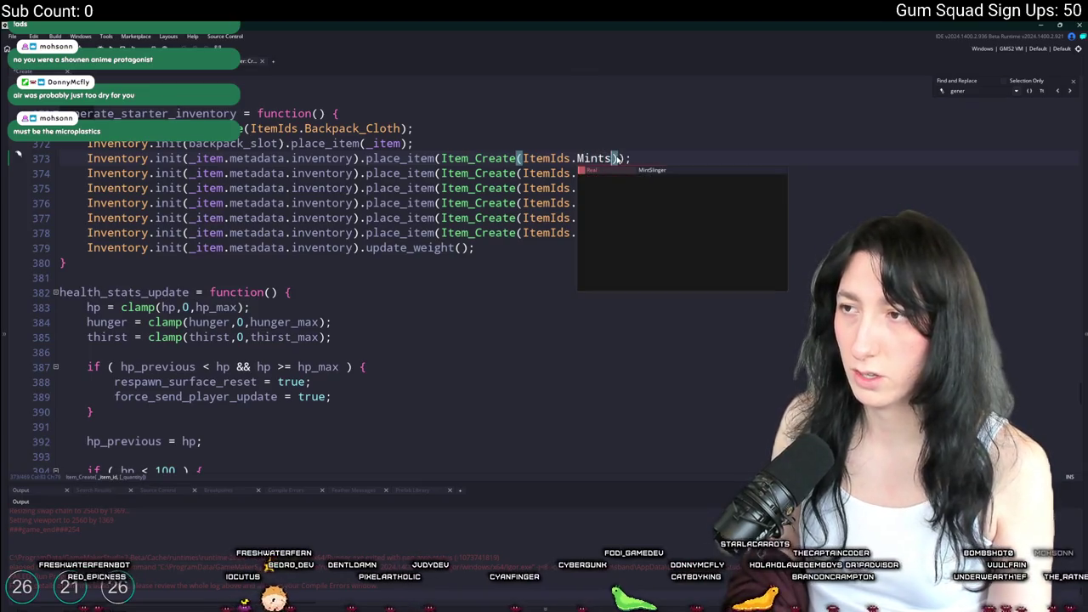
{"action": "key", "text": "Return"}
{"action": "scroll", "coordinate": [617, 156], "scroll_direction": "up", "scroll_amount": 10}
{"action": "scroll", "coordinate": [617, 156], "scroll_direction": "down", "scroll_amount": 10}
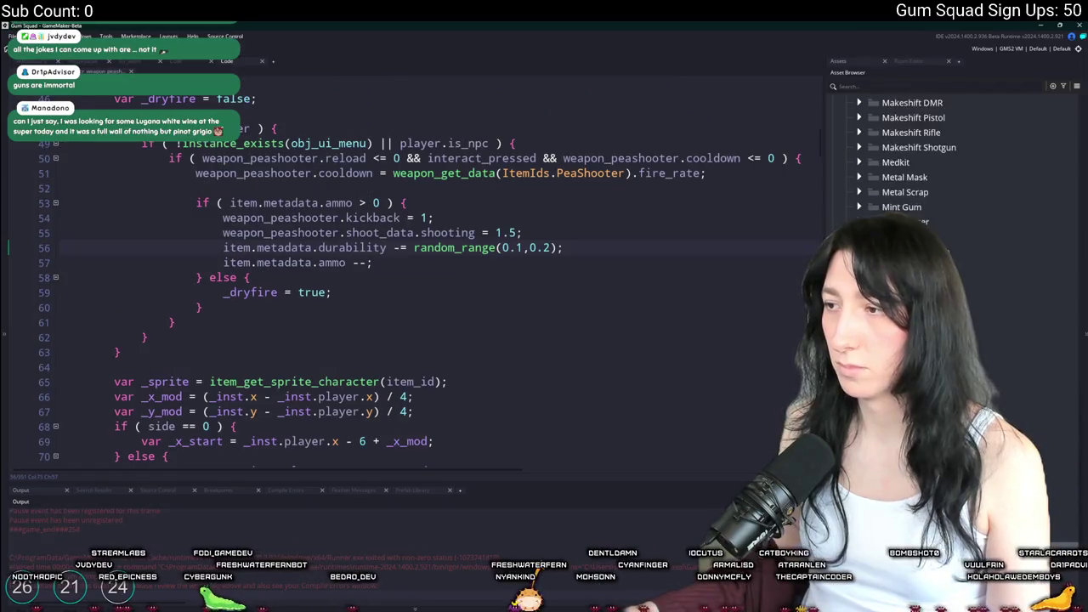
Search the assets for 'w' and highlight the shared weapons script result
{"action": "scroll", "coordinate": [952, 170], "scroll_direction": "up", "scroll_amount": 10}
{"action": "scroll", "coordinate": [425, 280], "scroll_direction": "up", "scroll_amount": 3}
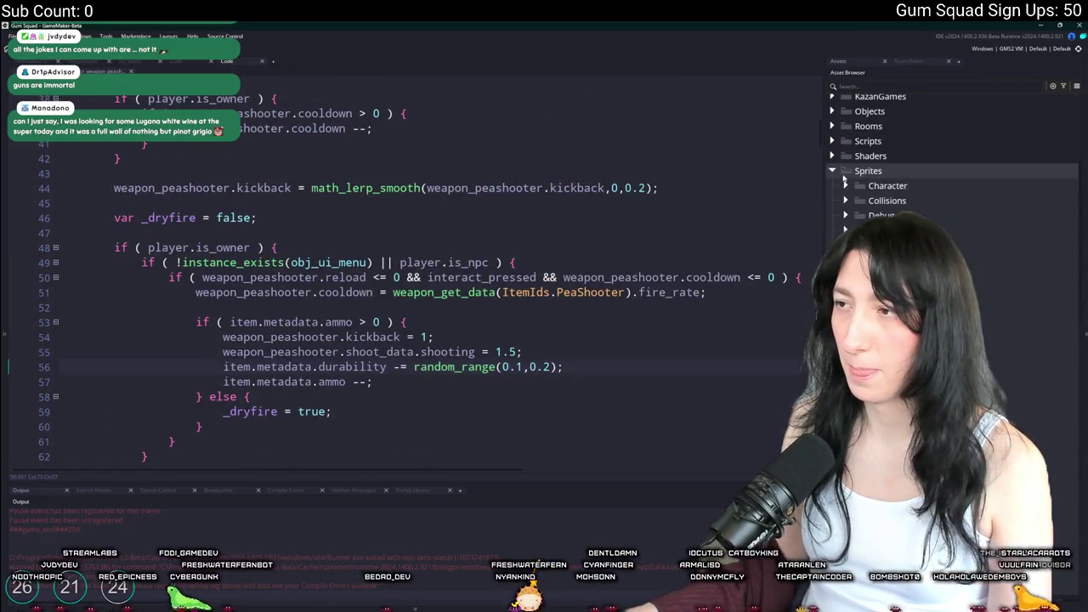
{"action": "scroll", "coordinate": [845, 182], "scroll_direction": "up", "scroll_amount": 5}
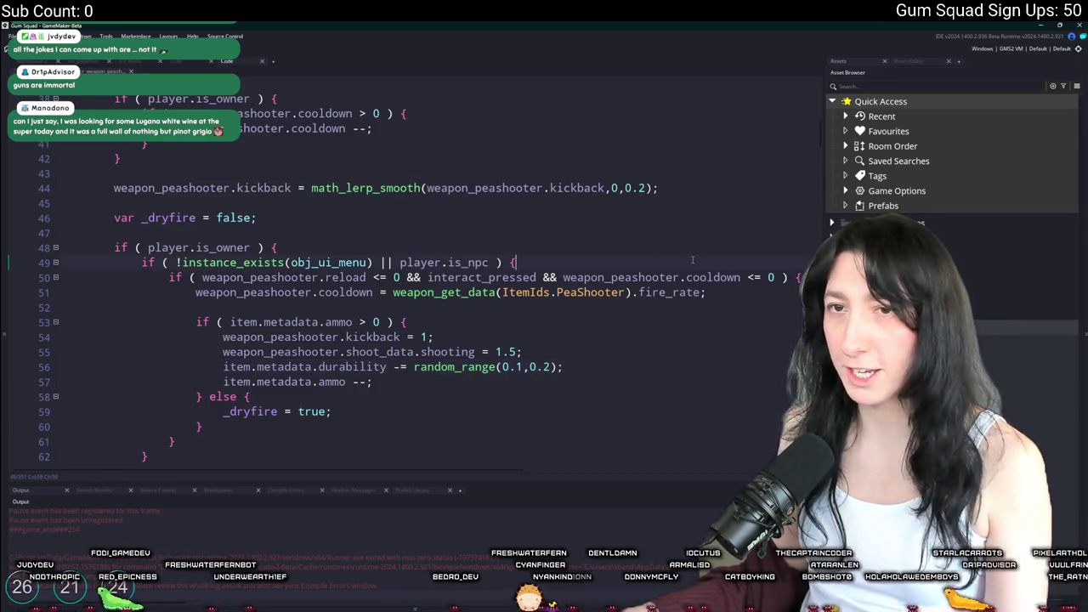
{"action": "key", "text": "ctrl+t"}
{"action": "type", "text": "w"}
{"action": "key", "text": "Down"}
{"action": "key", "text": "Down"}
{"action": "key", "text": "Down"}
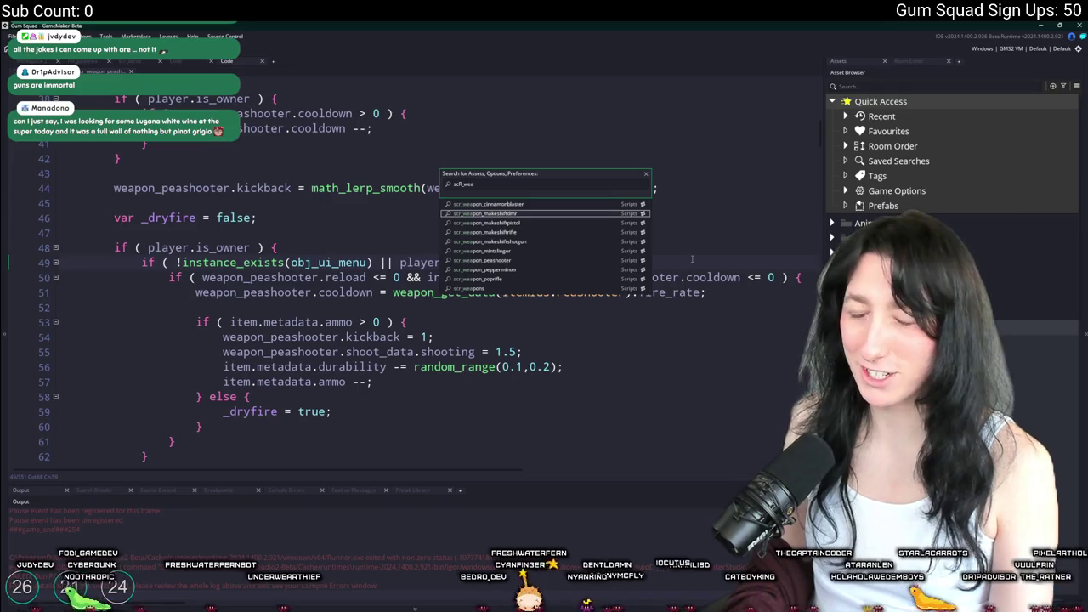
Open the weapons script and add a weapon_get_durability_loss() function below weapon_get_data
{"action": "key", "text": "Return"}
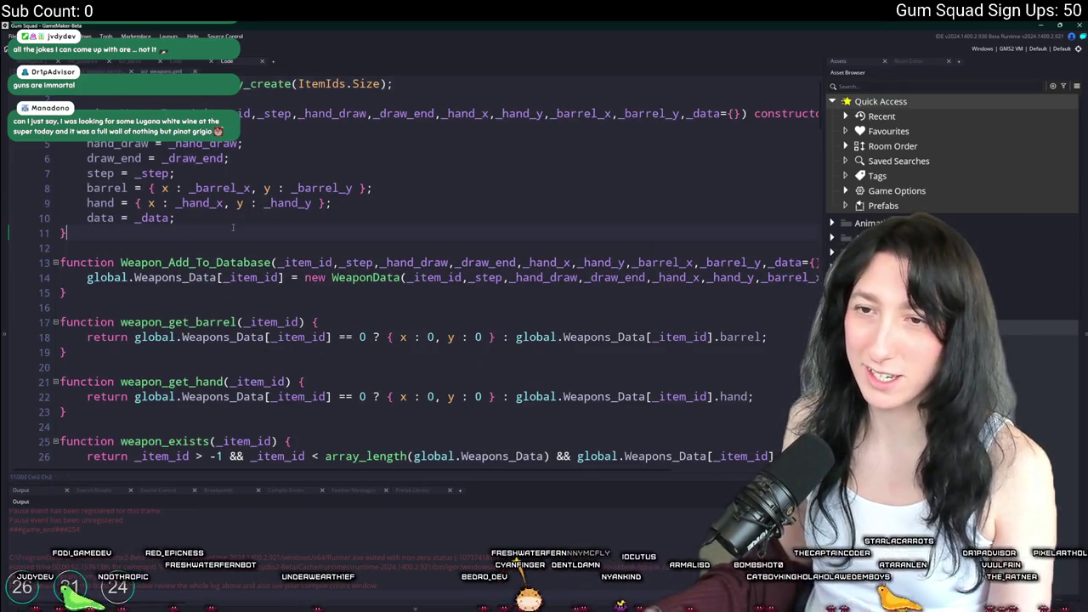
{"action": "scroll", "coordinate": [693, 264], "scroll_direction": "down", "scroll_amount": 7}
{"action": "left_click", "coordinate": [162, 192]}
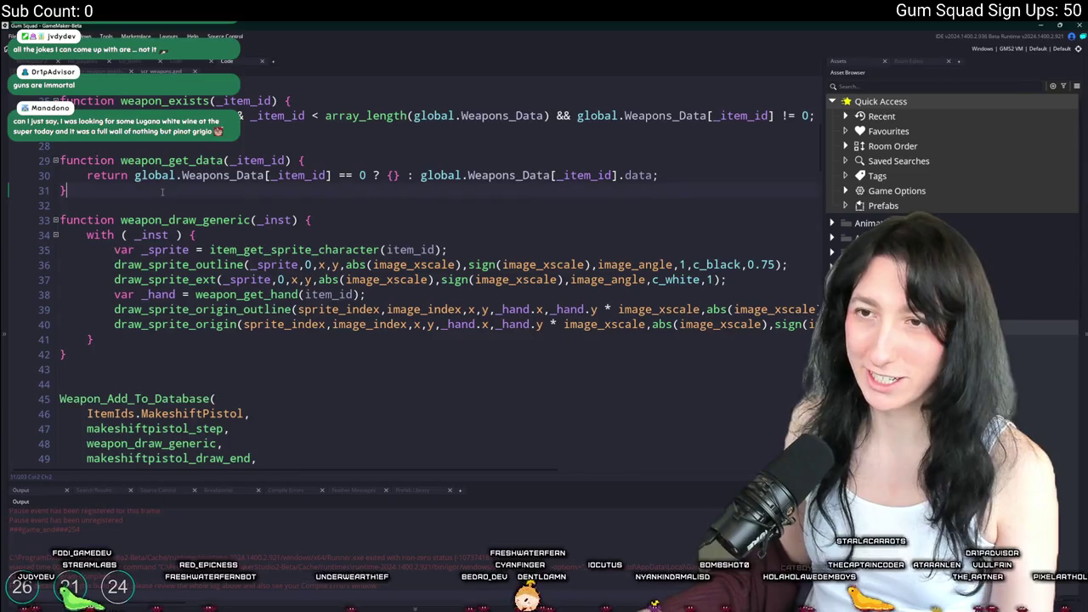
{"action": "key", "text": "Return"}
{"action": "key", "text": "Return"}
{"action": "type", "text": "function weapon_get_durability_loss("}
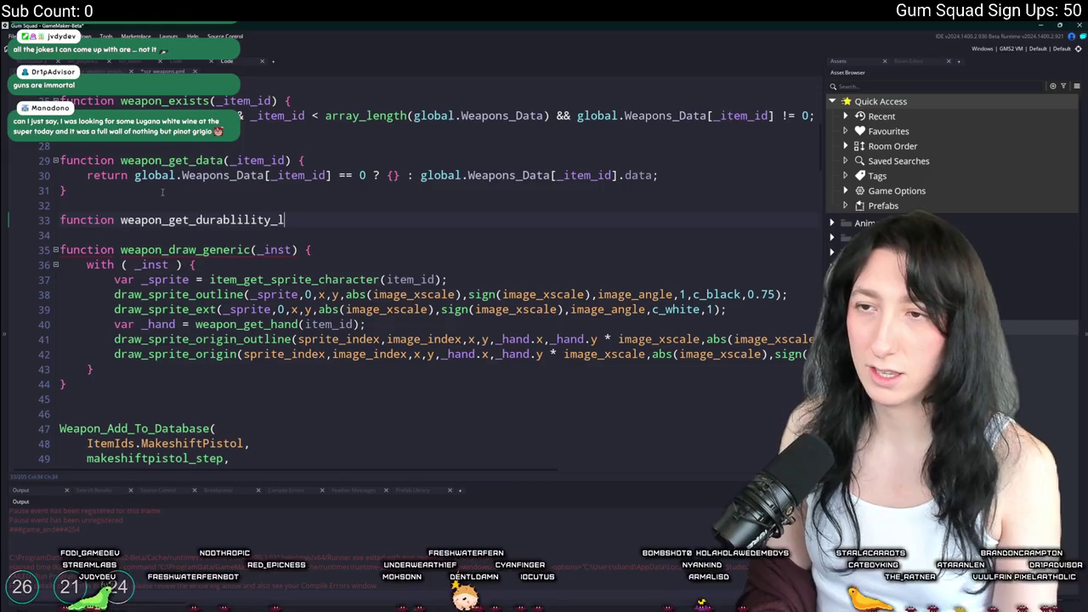
{"action": "type", "text": ") {"}
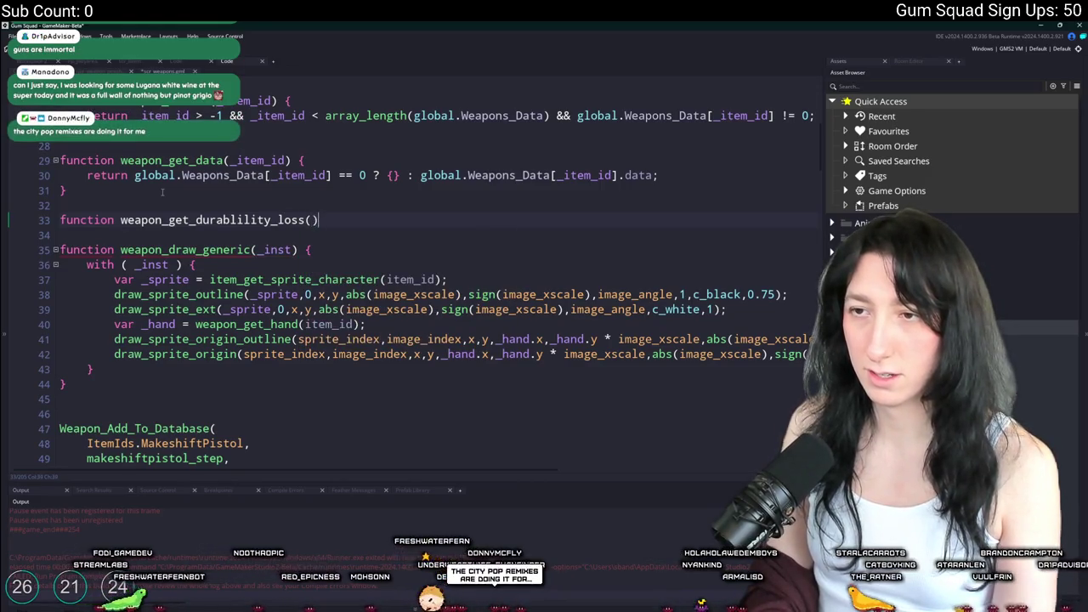
{"action": "key", "text": "Return"}
{"action": "type", "text": "}"}
{"action": "key", "text": "Return"}
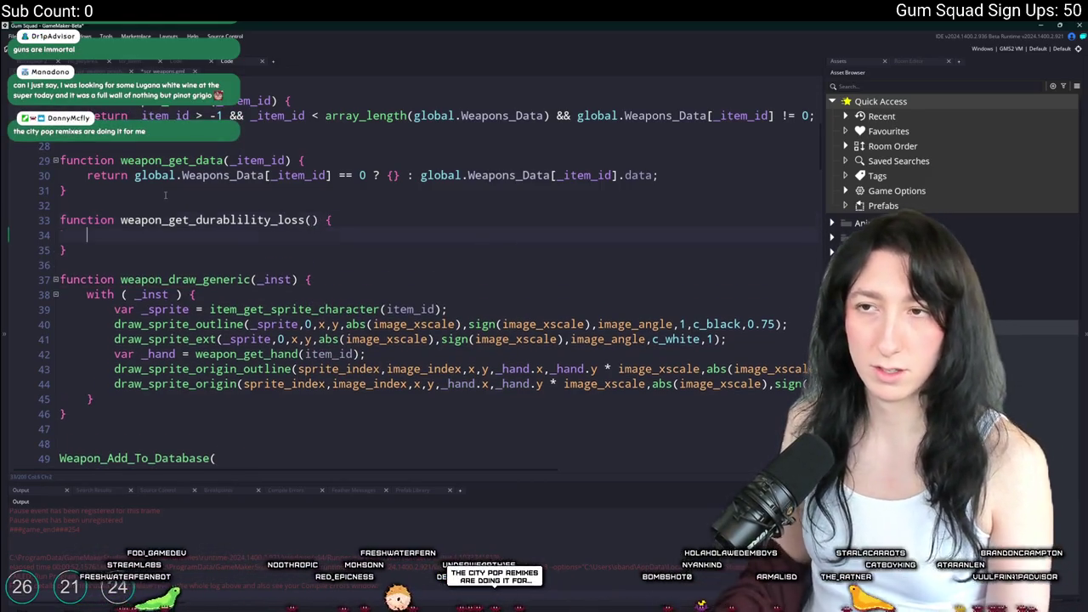
{"action": "type", "text": "returni ra"}
Start the body returning random_range(0.1,0.…), then bring up the YouTube video's options menu
{"action": "key", "text": "BackSpace"}
{"action": "key", "text": "BackSpace"}
{"action": "key", "text": "BackSpace"}
{"action": "type", "text": "random_range"}
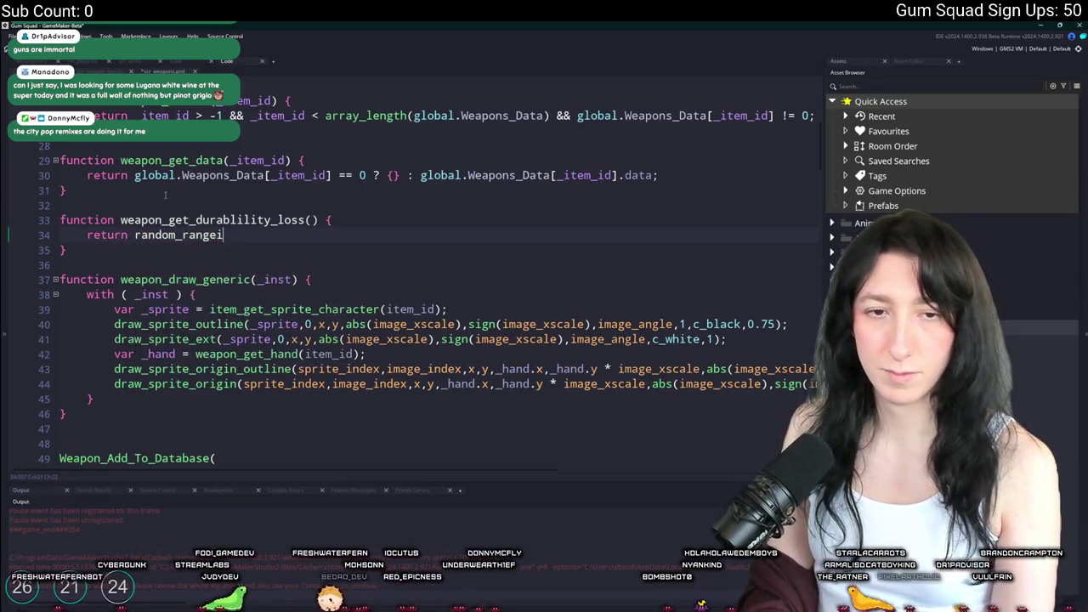
{"action": "type", "text": "("}
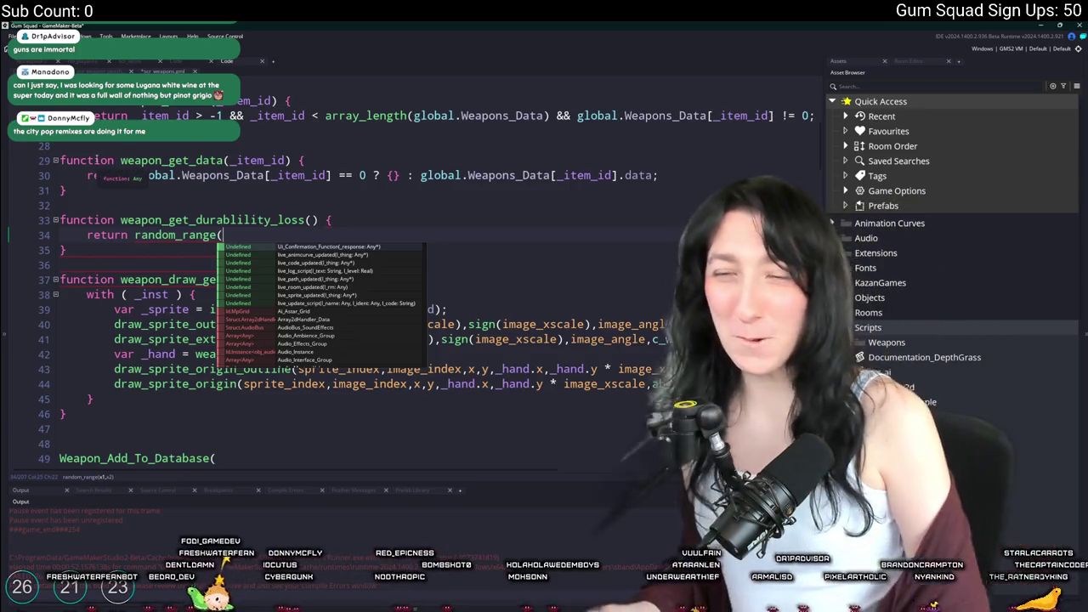
{"action": "type", "text": "0.1,"}
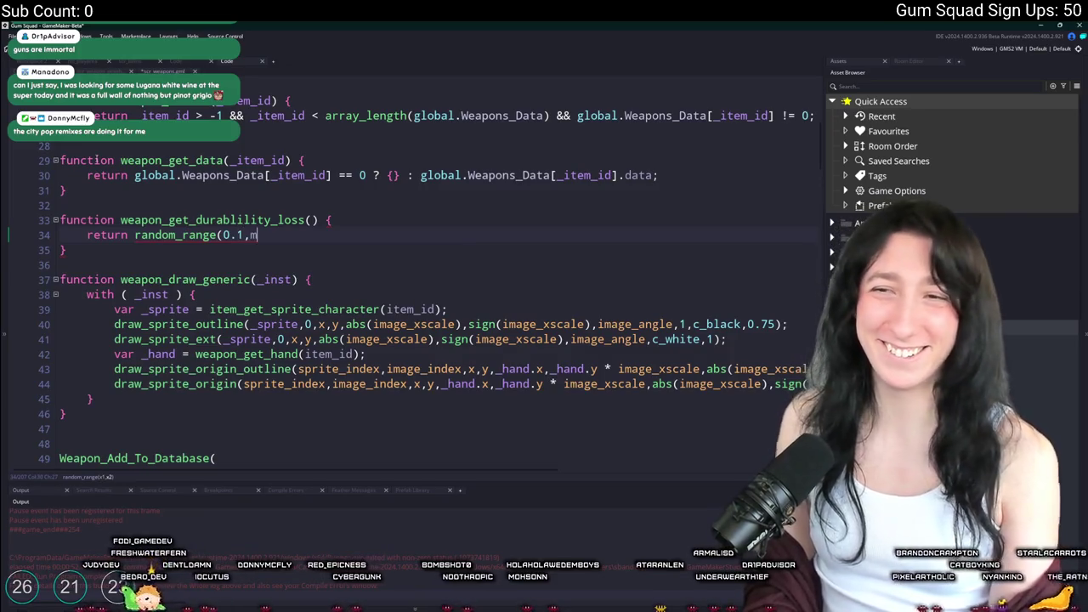
{"action": "key", "text": "BackSpace"}
{"action": "type", "text": "0."}
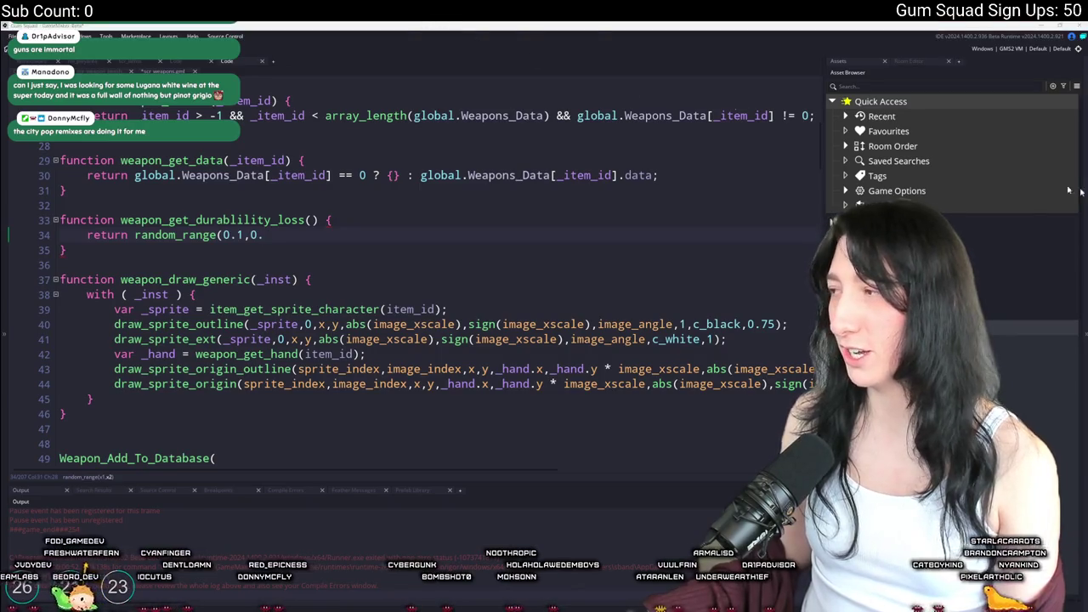
{"action": "key", "text": "alt+Tab"}
{"action": "right_click", "coordinate": [219, 201]}
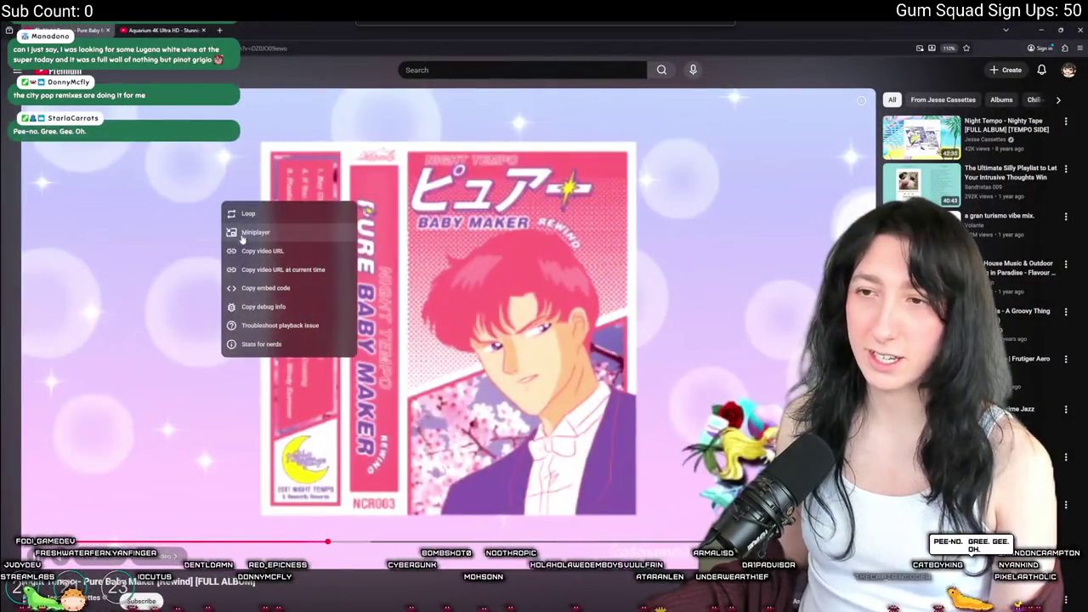
Copy the Night Tempo 'Pure Baby Maker' video URL and return to GameMaker
{"action": "left_click", "coordinate": [281, 242]}
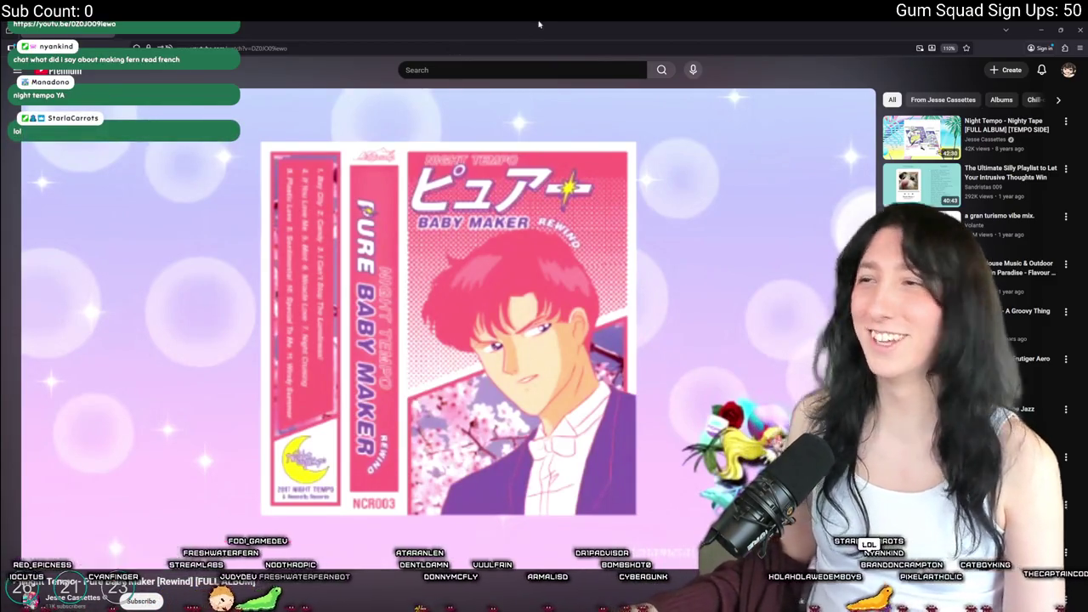
{"action": "key", "text": "alt+Tab"}
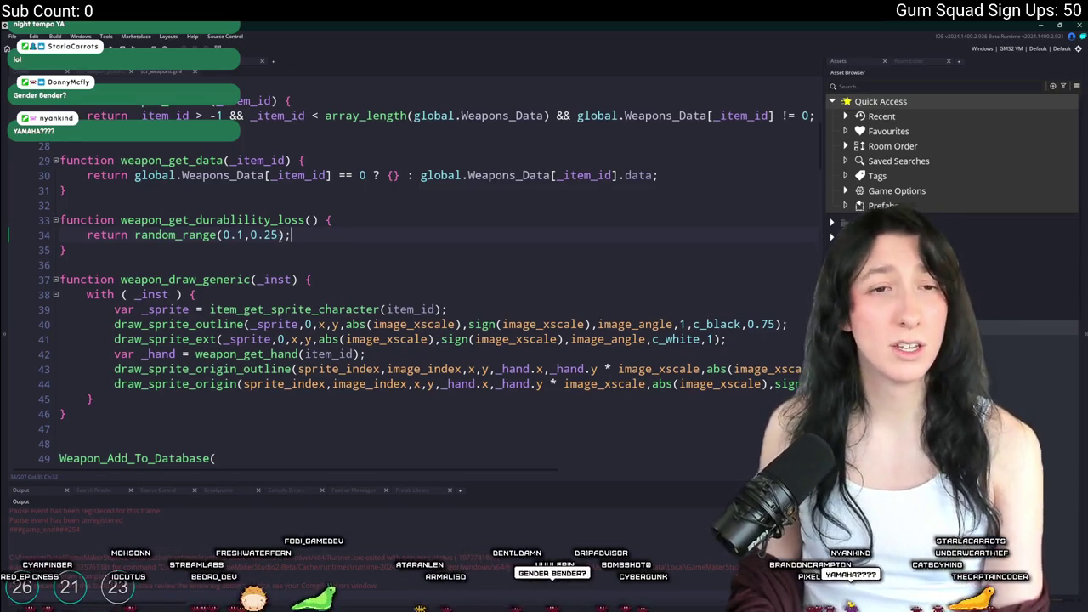
Change the helper's random_range bounds to 0.2 and 0.75, then cycle toward the item case code
{"action": "key", "text": "Right"}
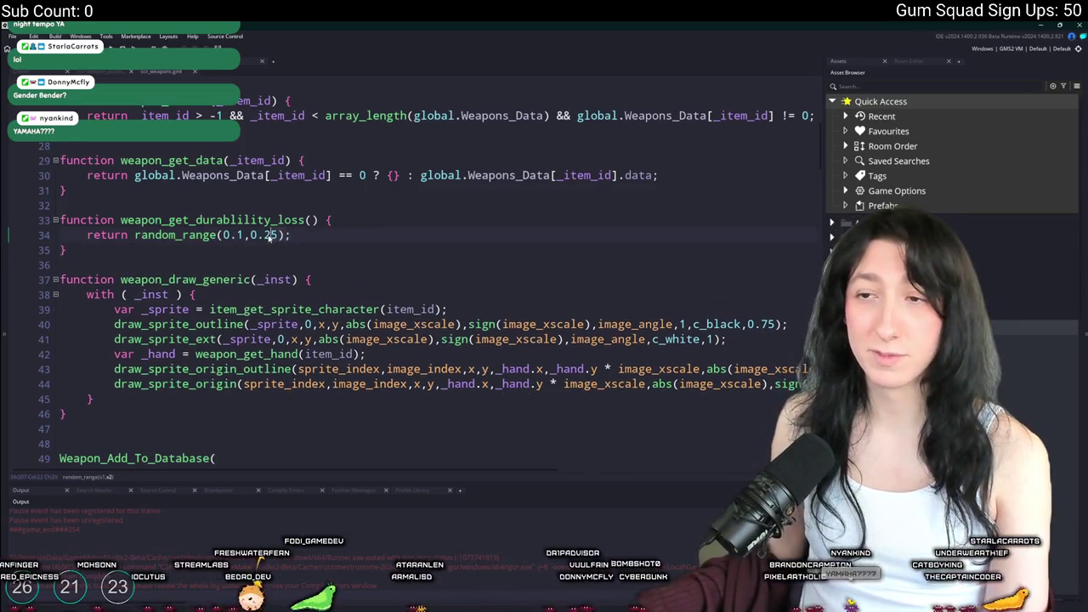
{"action": "key", "text": "BackSpace"}
{"action": "key", "text": "BackSpace"}
{"action": "type", "text": "75"}
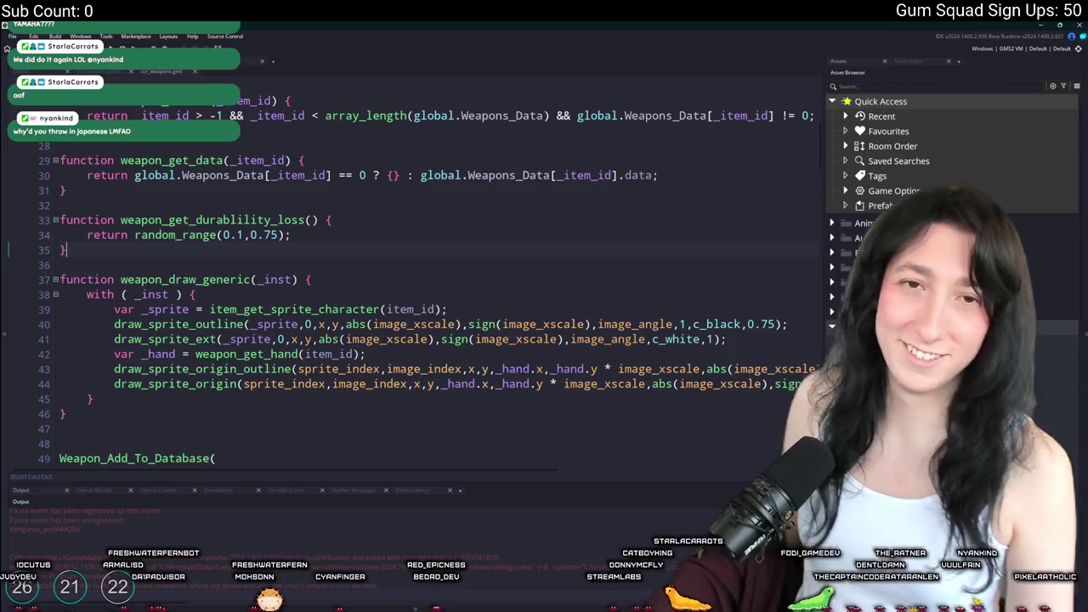
{"action": "left_click", "coordinate": [246, 219]}
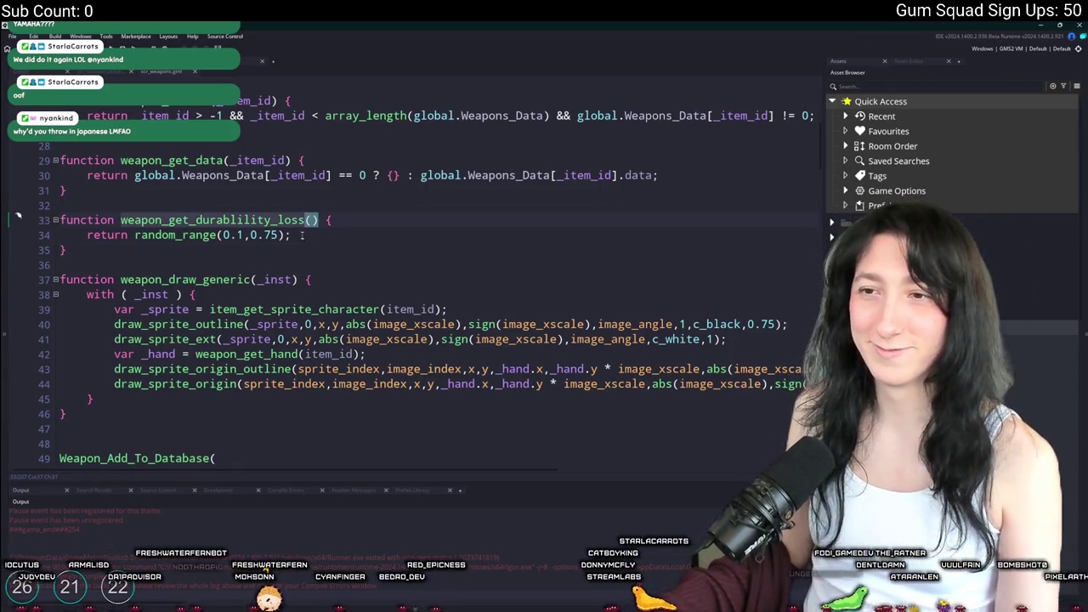
{"action": "key", "text": "Down"}
{"action": "key", "text": "BackSpace"}
{"action": "type", "text": "2"}
{"action": "key", "text": "Up"}
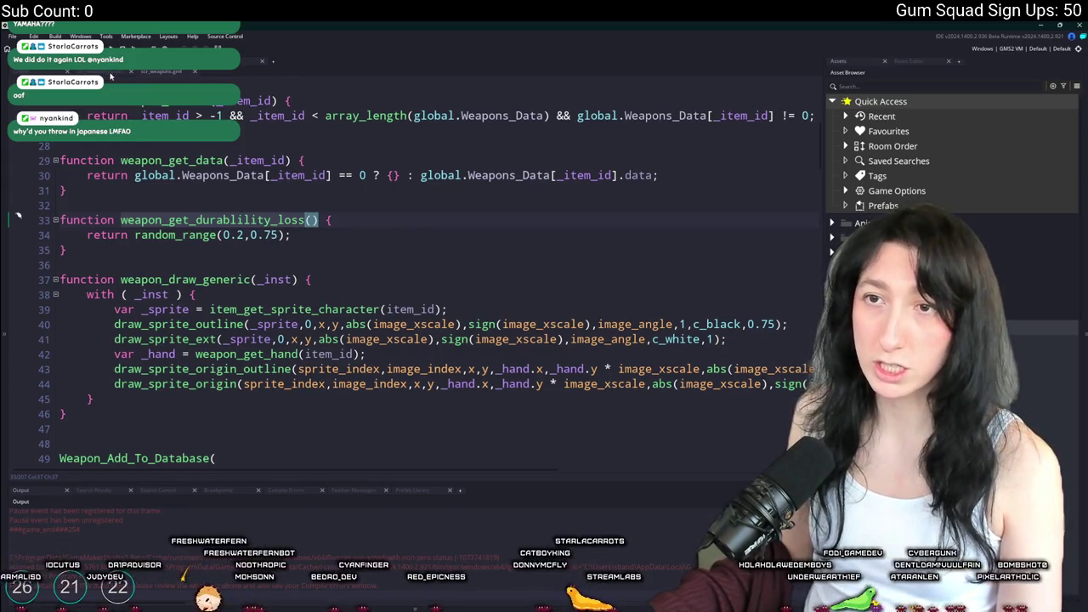
{"action": "left_click", "coordinate": [106, 71]}
{"action": "key", "text": "ctrl+Tab"}
{"action": "key", "text": "ctrl+Tab"}
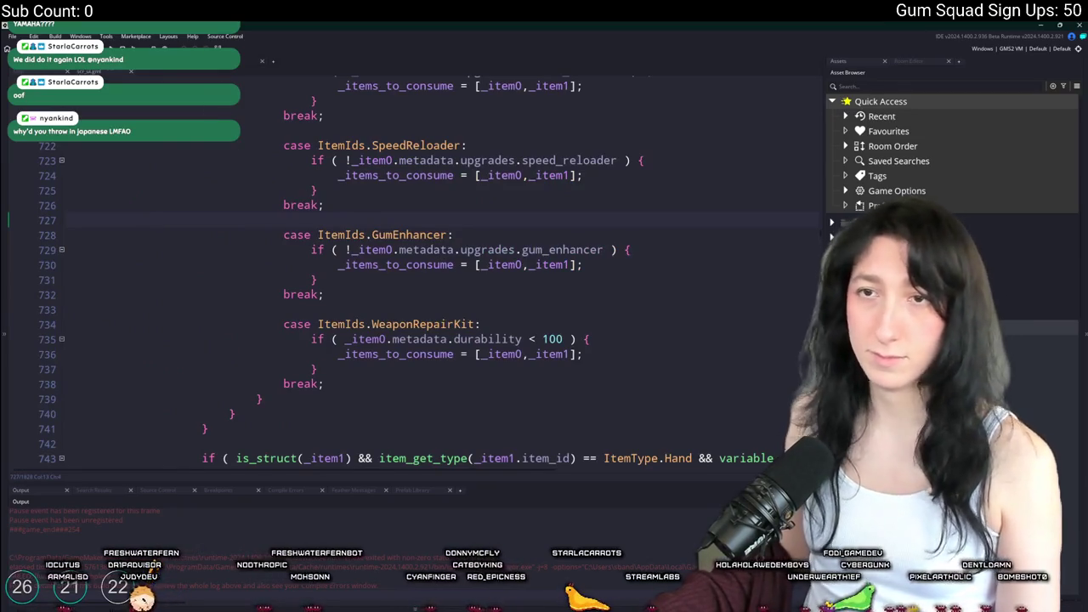
In weapon_peashooter, replace random_range(0.1,0.2) in the durability line with weapon_get_durability_loss()
{"action": "key", "text": "ctrl+Tab"}
{"action": "key", "text": "ctrl+Tab"}
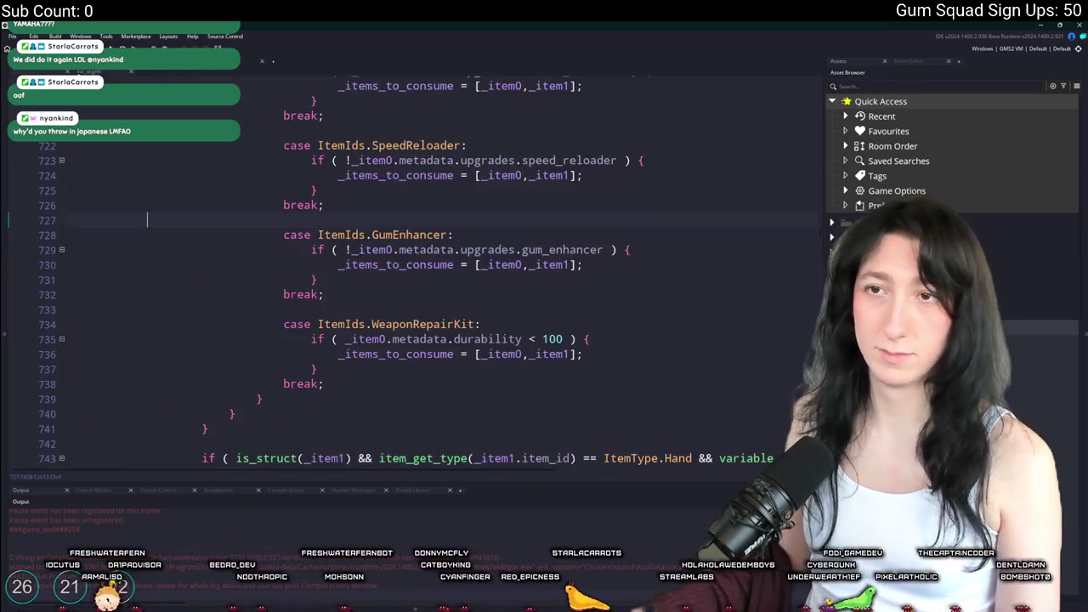
{"action": "key", "text": "ctrl+Tab"}
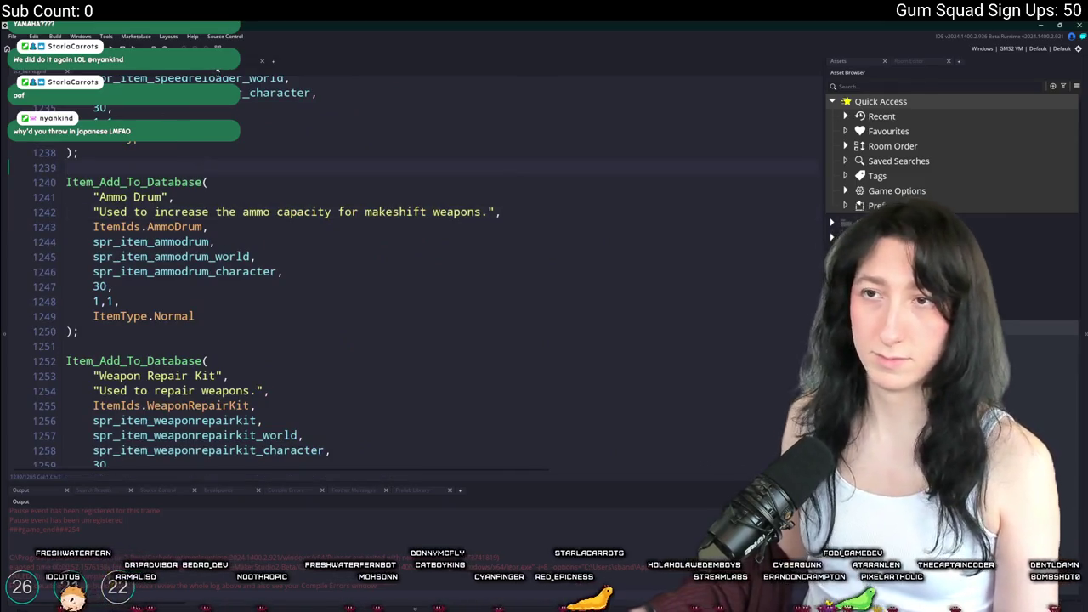
{"action": "key", "text": "ctrl+Tab"}
{"action": "key", "text": "ctrl+Tab"}
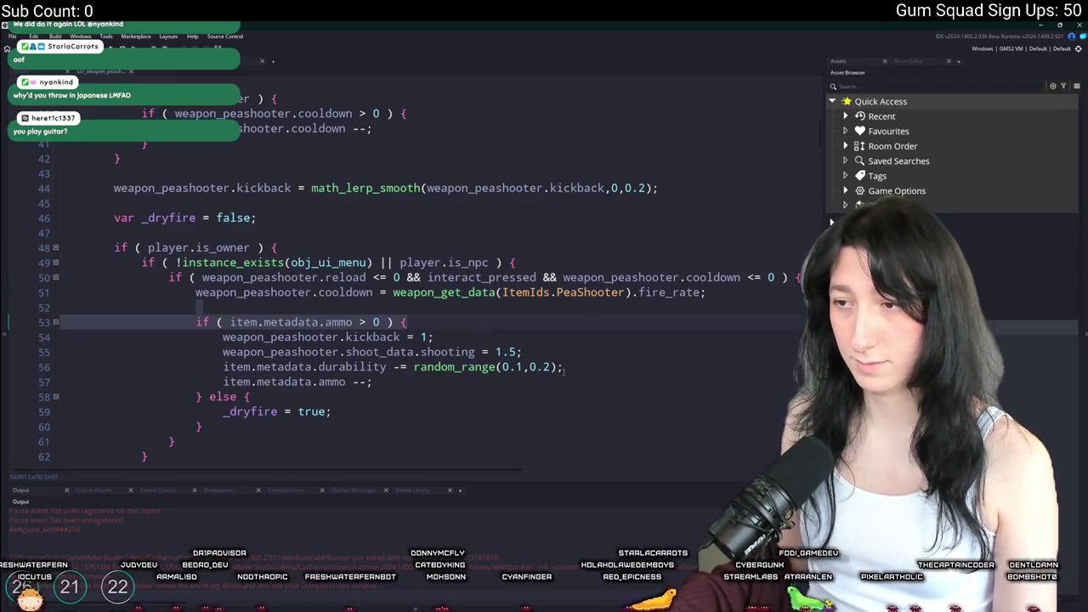
{"action": "left_click", "coordinate": [414, 369]}
{"action": "key", "text": "shift+End"}
{"action": "type", "text": "weapon_get_durability_loss"}
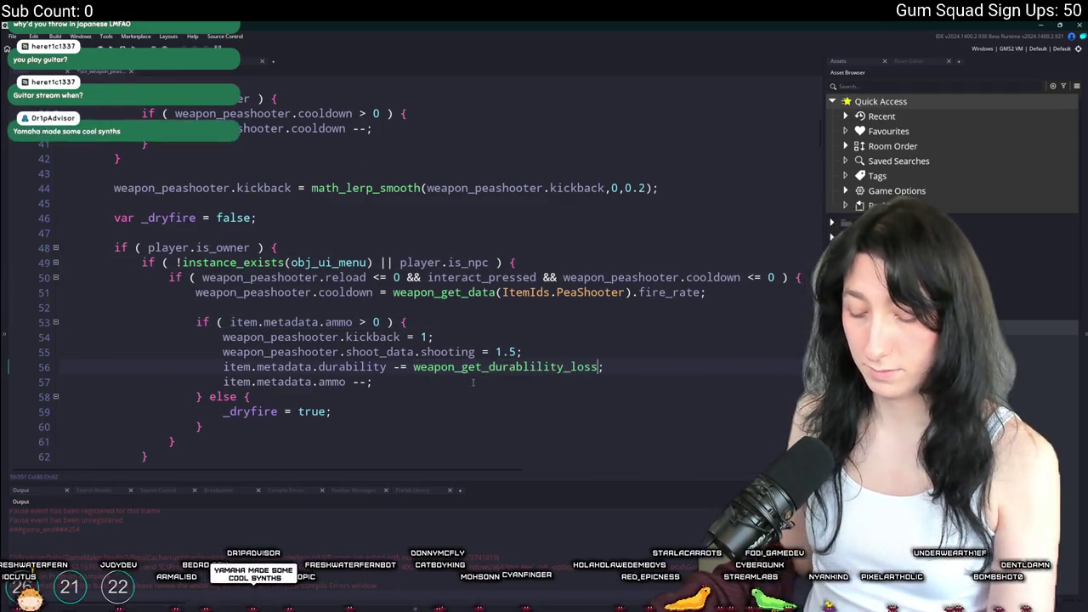
{"action": "type", "text": "()"}
{"action": "left_click", "coordinate": [258, 367]}
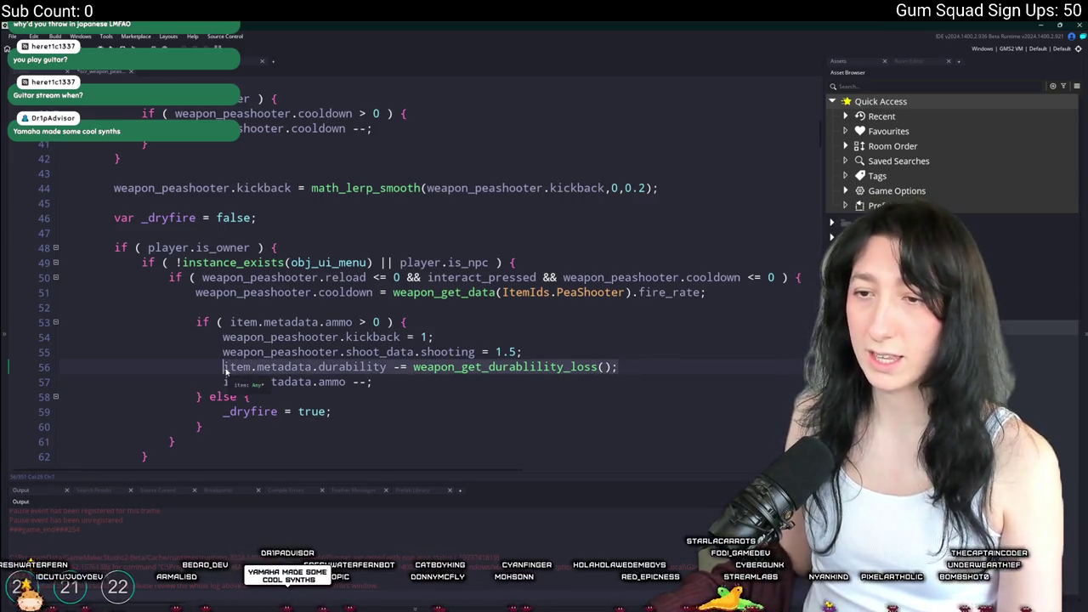
Search all scripts for 'shoot_data.shooting = 1.5;'
{"action": "left_click", "coordinate": [344, 352]}
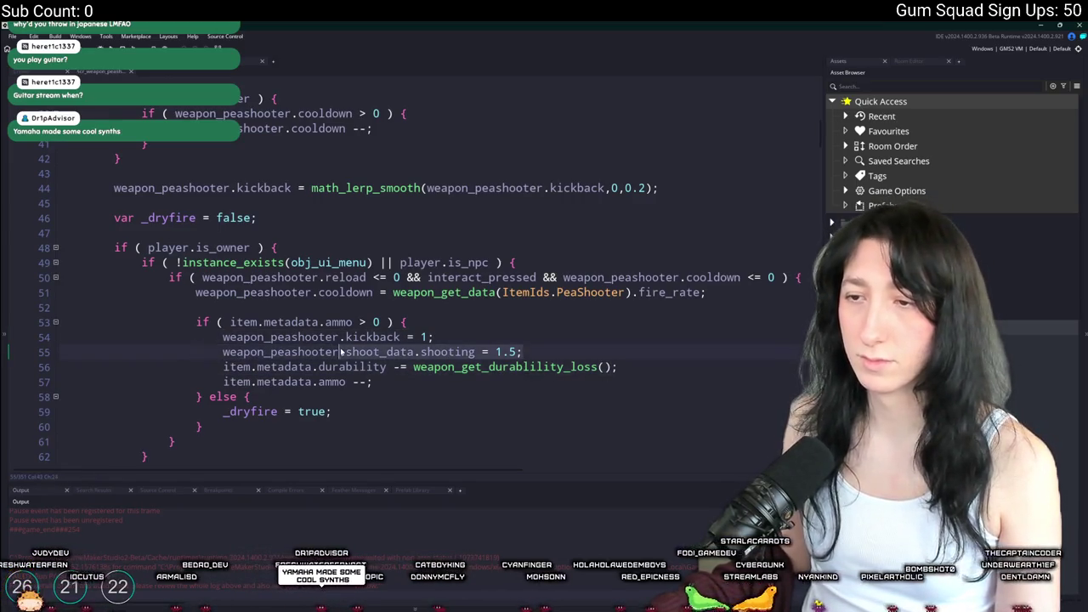
{"action": "key", "text": "shift+End"}
{"action": "key", "text": "ctrl+shift+f"}
{"action": "key", "text": "Return"}
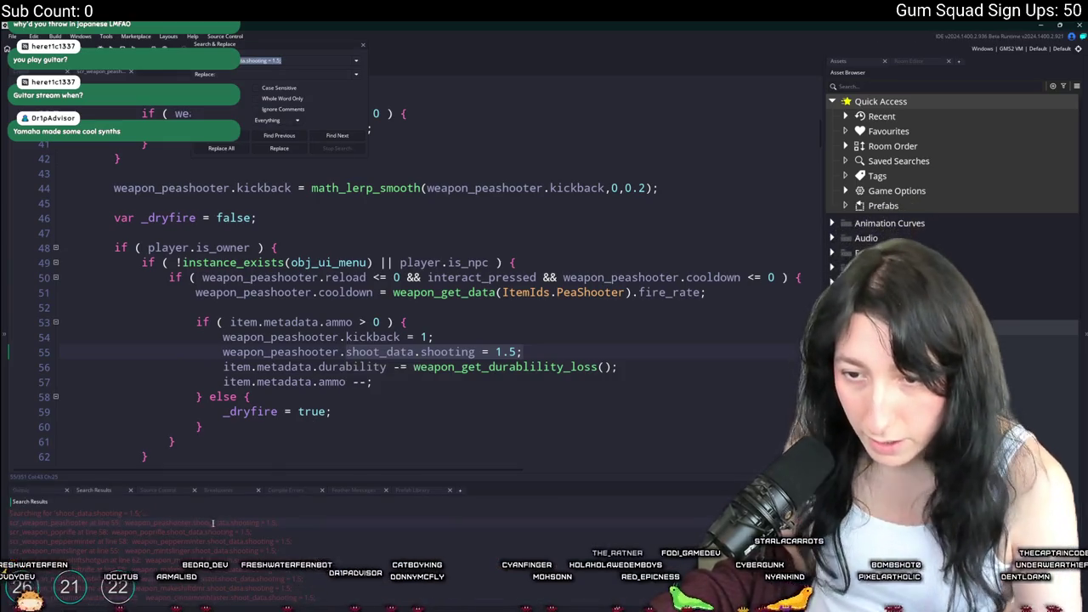
Add the durability-loss line under the shooting line in the mintslinger, poprifle and pepperminter scripts
{"action": "double_click", "coordinate": [211, 549]}
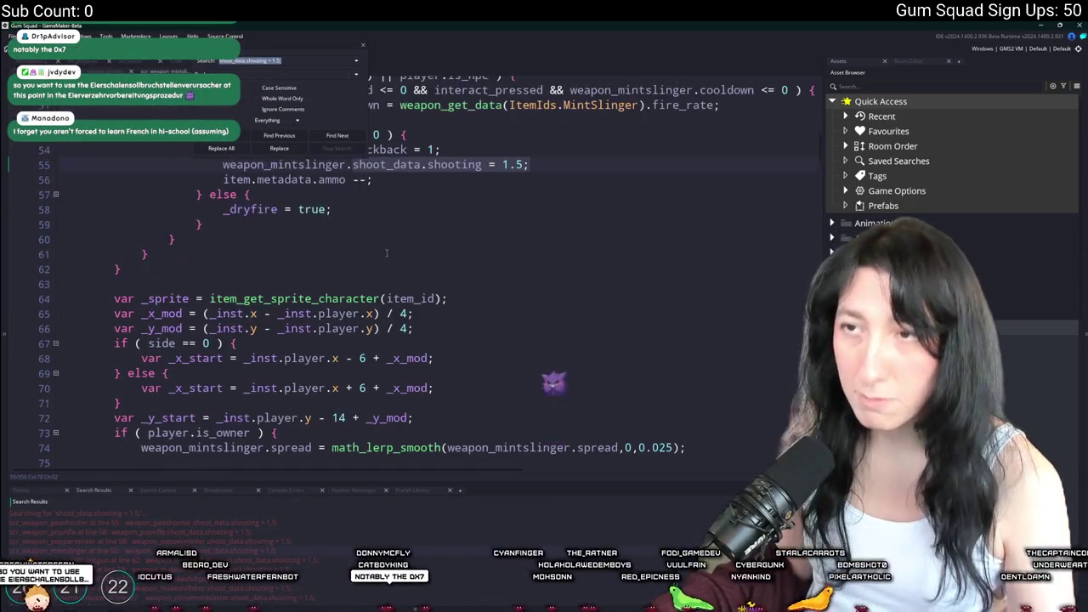
{"action": "key", "text": "End"}
{"action": "key", "text": "Return"}
{"action": "type", "text": "item.metadata.durability -= weapon_get_durability_loss();"}
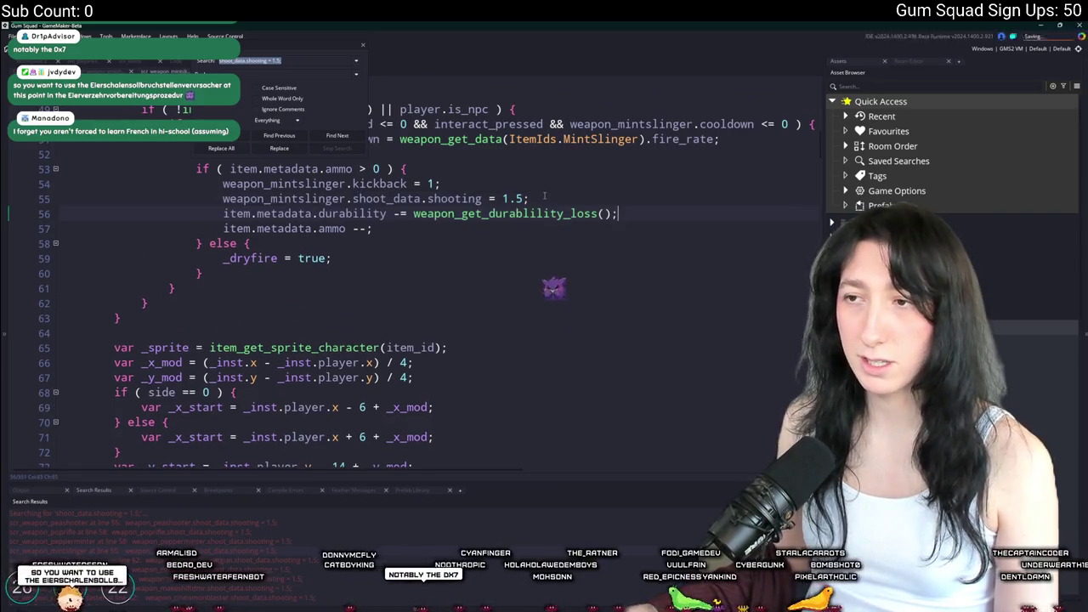
{"action": "double_click", "coordinate": [269, 533]}
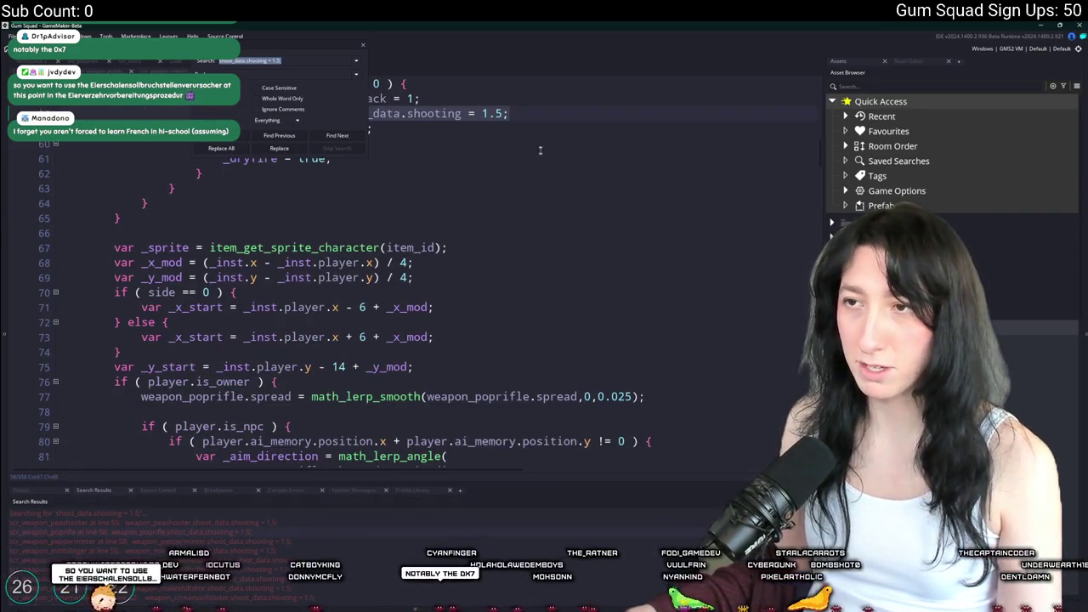
{"action": "scroll", "coordinate": [553, 162], "scroll_direction": "up", "scroll_amount": 2}
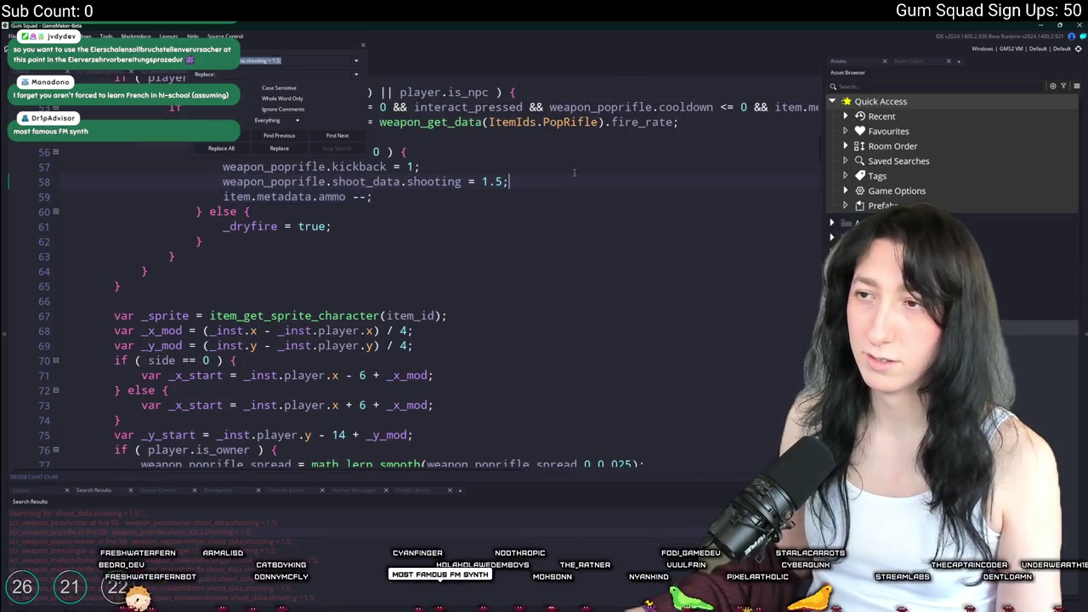
{"action": "key", "text": "Return"}
{"action": "type", "text": "item.metadata.durability -= weapon_get_durablility_loss();"}
{"action": "double_click", "coordinate": [255, 542]}
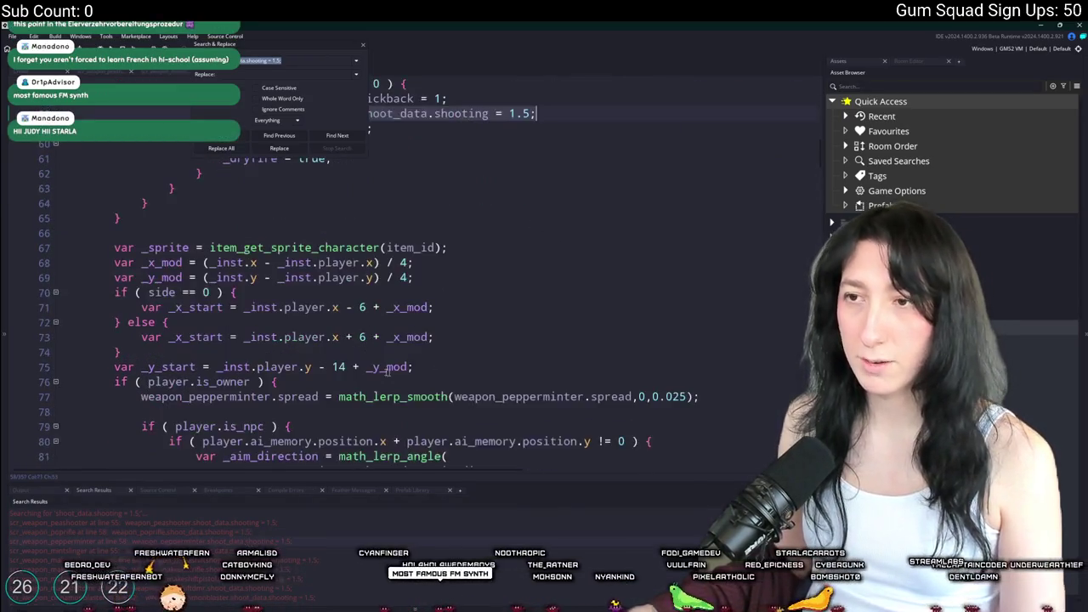
{"action": "scroll", "coordinate": [406, 368], "scroll_direction": "up", "scroll_amount": 4}
{"action": "key", "text": "Return"}
{"action": "type", "text": "item.metadata.durability -= weapon_get_durablility_loss();"}
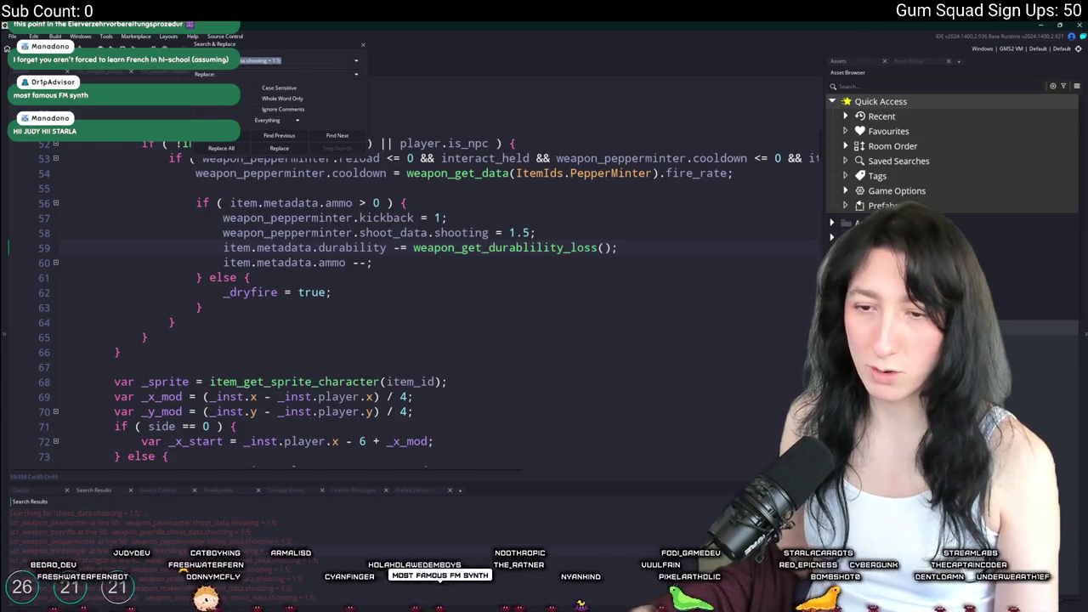
Add the same durability-loss line to the makeshift shotgun and makeshift rifle scripts
{"action": "double_click", "coordinate": [213, 589]}
{"action": "double_click", "coordinate": [103, 562]}
{"action": "left_click", "coordinate": [630, 249]}
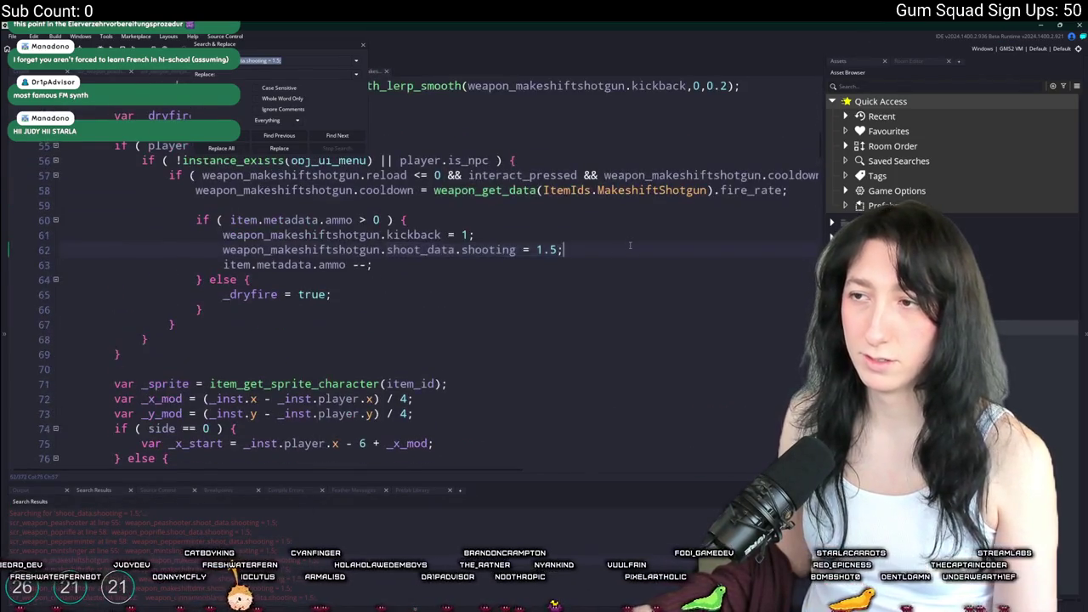
{"action": "key", "text": "Return"}
{"action": "type", "text": "item.metadata.durability -= weapon_get_durablility_loss();"}
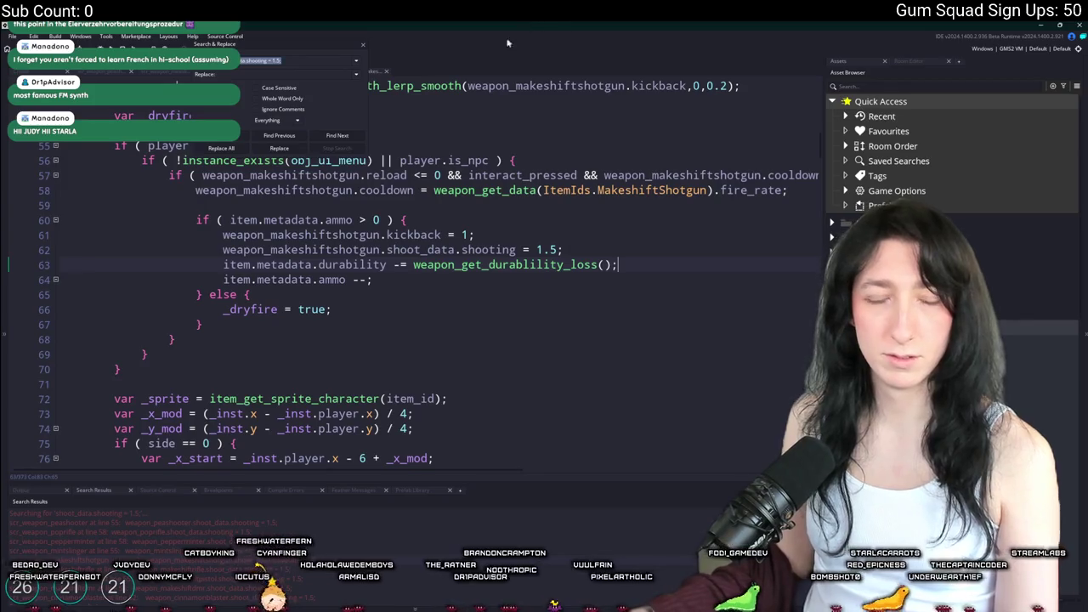
{"action": "double_click", "coordinate": [102, 571]}
{"action": "left_click", "coordinate": [649, 113]}
{"action": "key", "text": "Return"}
{"action": "key", "text": "ctrl+v"}
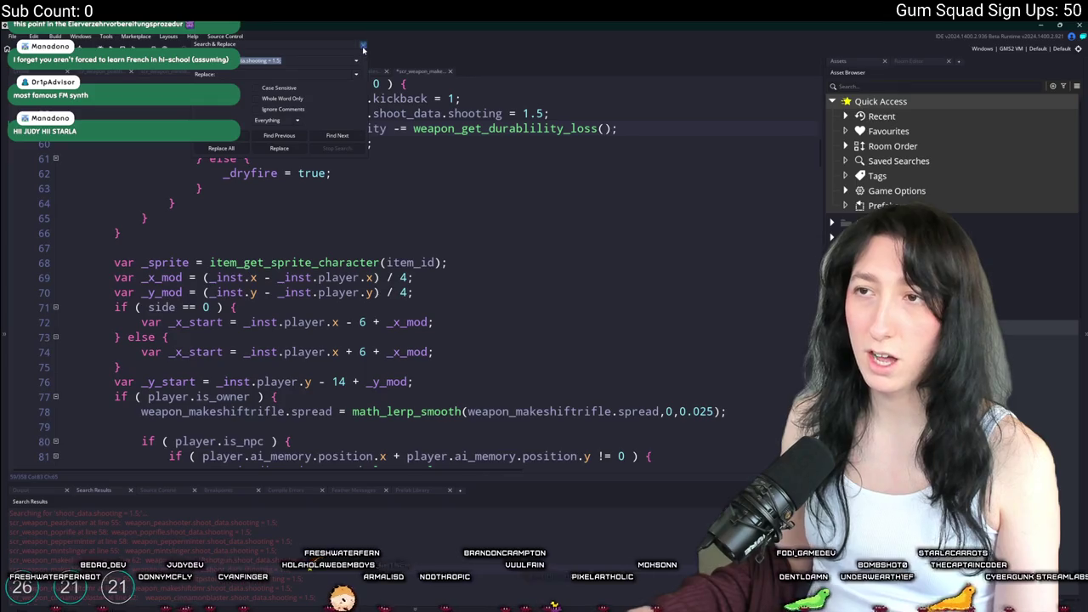
{"action": "left_click", "coordinate": [363, 49]}
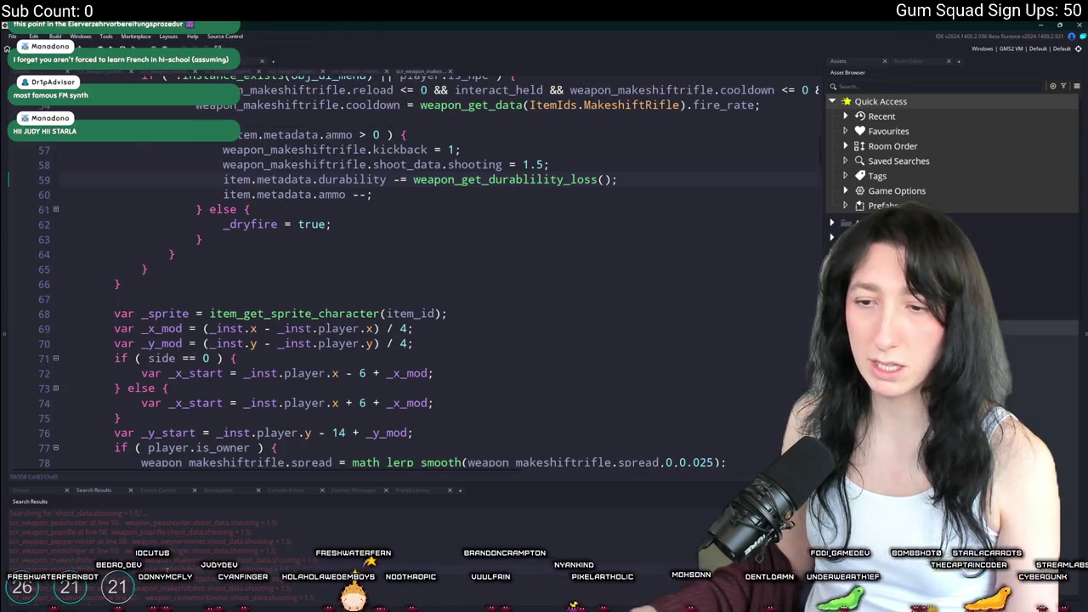
Add it to the makeshift pistol, DMR and cinnamon blaster scripts, then build and run the game
{"action": "double_click", "coordinate": [102, 581]}
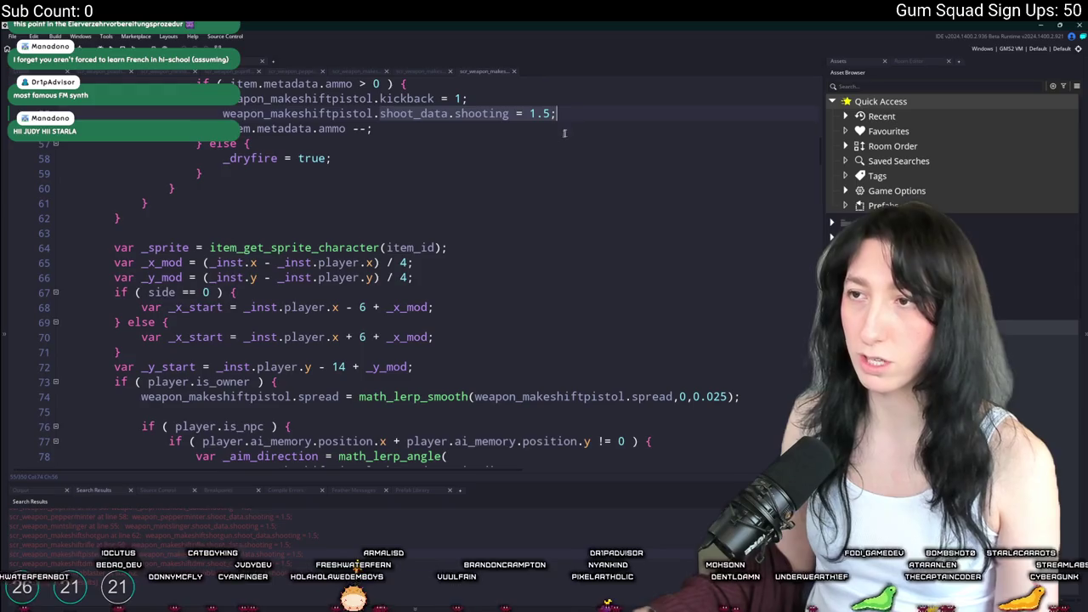
{"action": "left_click", "coordinate": [587, 117]}
{"action": "key", "text": "Return"}
{"action": "type", "text": "item.metadata.durability -= weapon_get_durablility_loss();"}
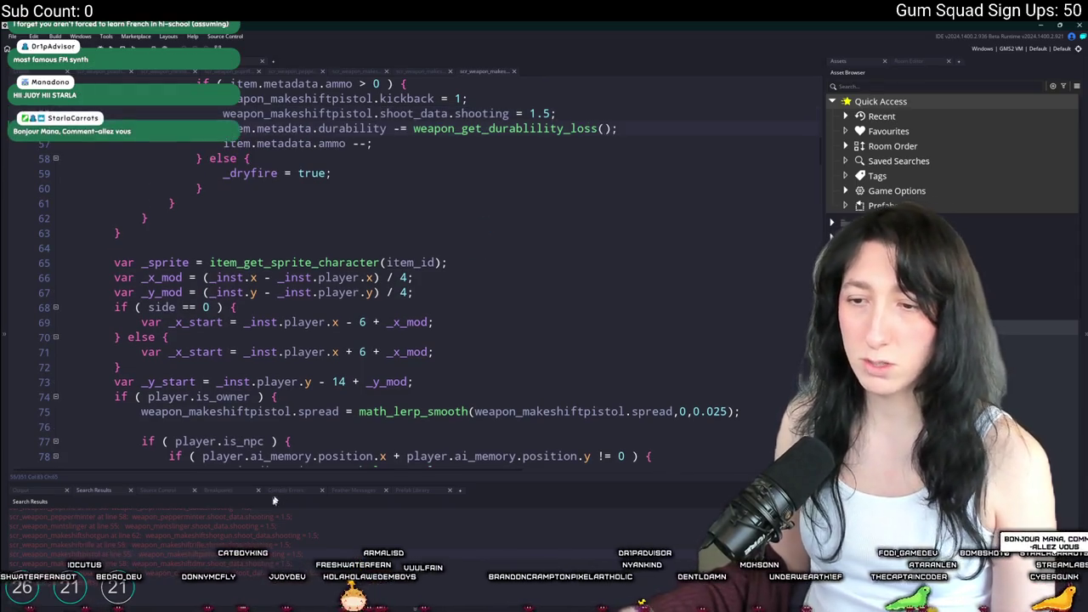
{"action": "double_click", "coordinate": [85, 564]}
{"action": "left_click", "coordinate": [527, 114]}
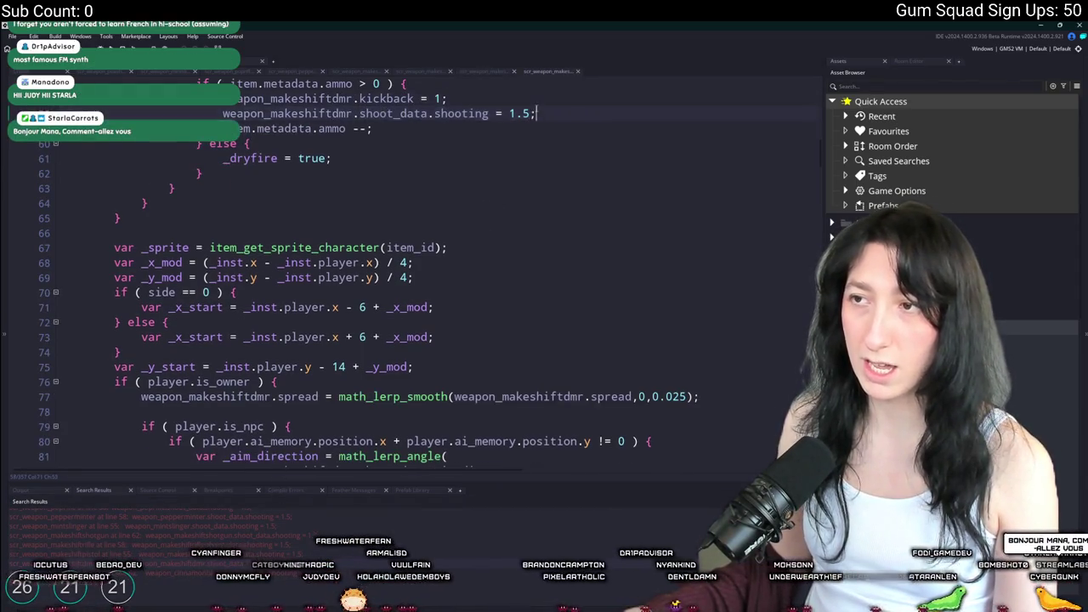
{"action": "key", "text": "Return"}
{"action": "type", "text": "item.metadata.durability -= weapon_get_durablility_loss();"}
{"action": "double_click", "coordinate": [85, 571]}
{"action": "left_click", "coordinate": [599, 119]}
{"action": "key", "text": "Return"}
{"action": "key", "text": "ctrl+v"}
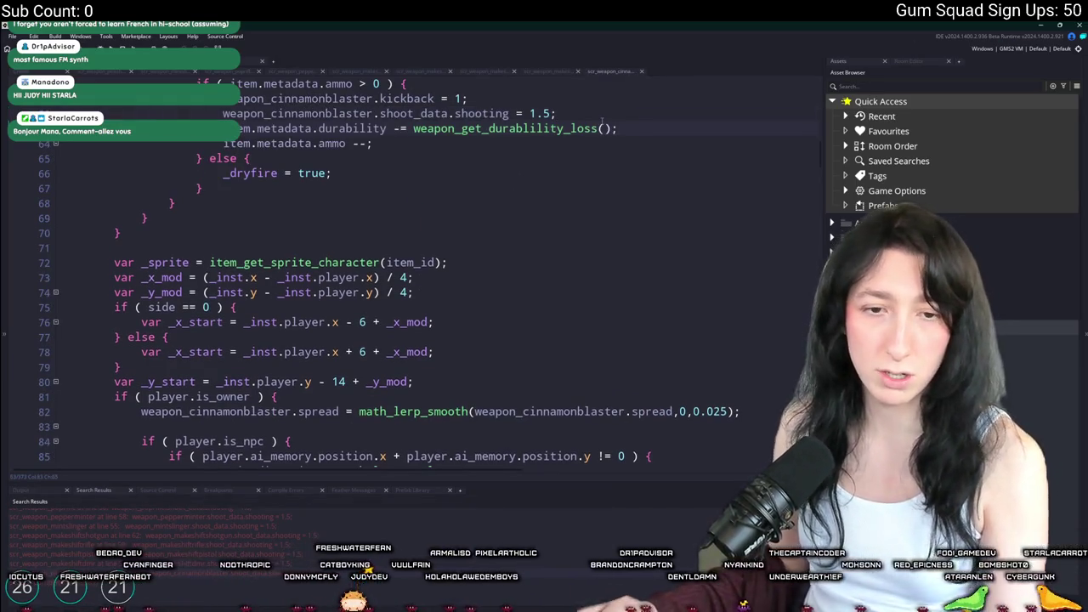
{"action": "key", "text": "F5"}
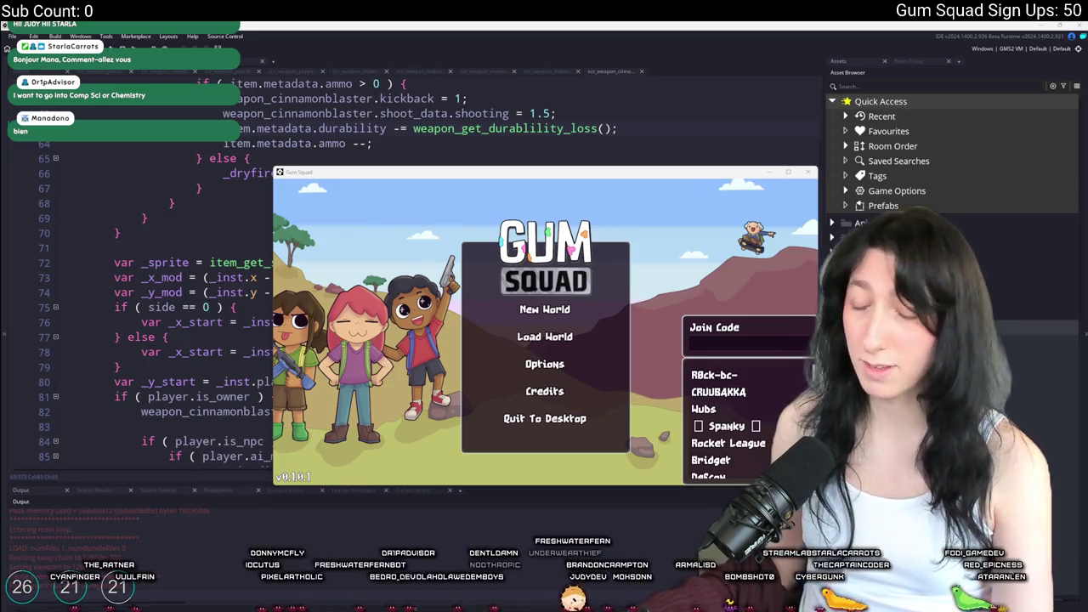
Choose New World from the Gum Squad main menu
{"action": "left_click", "coordinate": [544, 310]}
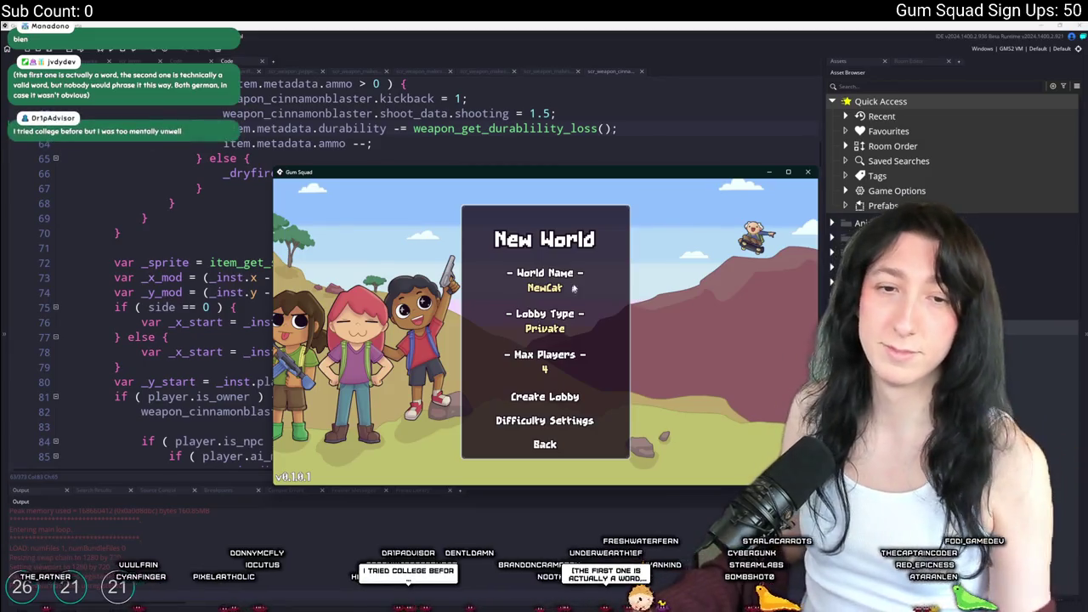
Enter the NewCat world maximized, equip the Pea Shooter, fire it and check its durability
{"action": "double_click", "coordinate": [367, 173]}
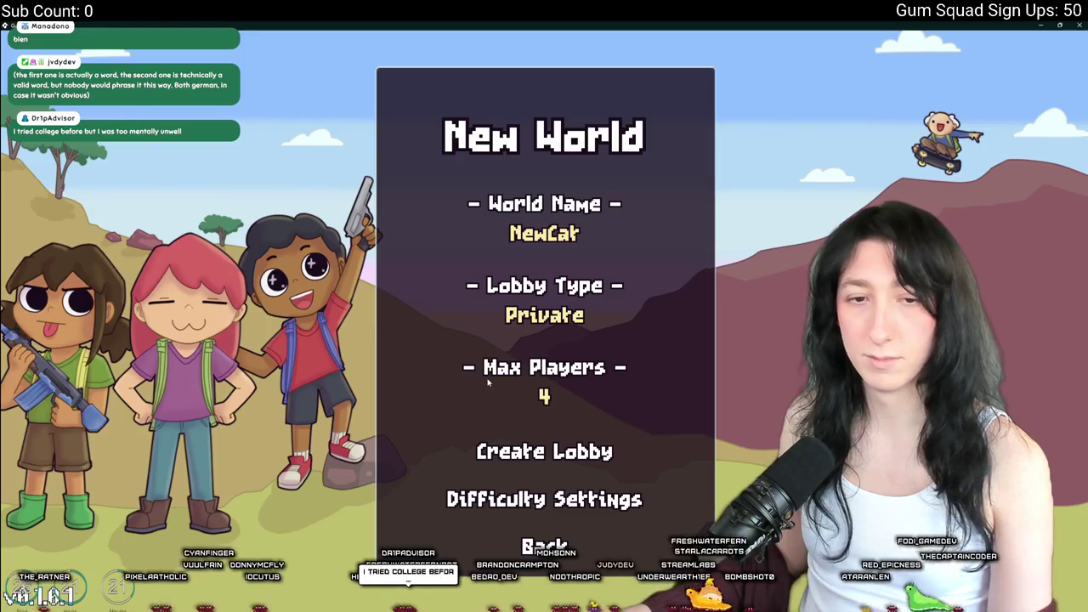
{"action": "key", "text": "Down"}
{"action": "key", "text": "Return"}
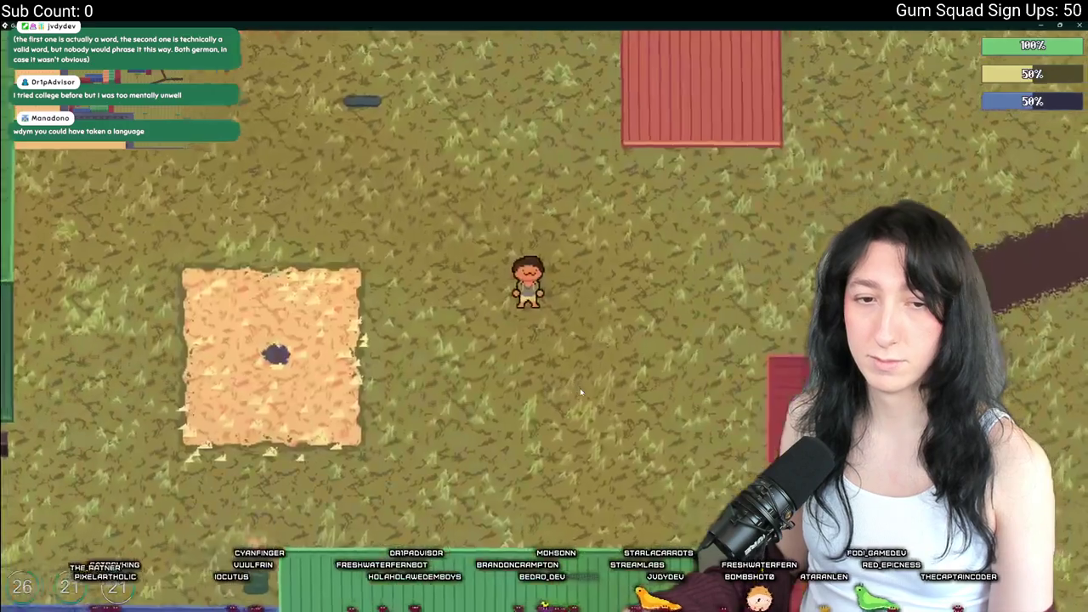
{"action": "key", "text": "Tab"}
{"action": "left_click_drag", "start_coordinate": [230, 416], "coordinate": [485, 230]}
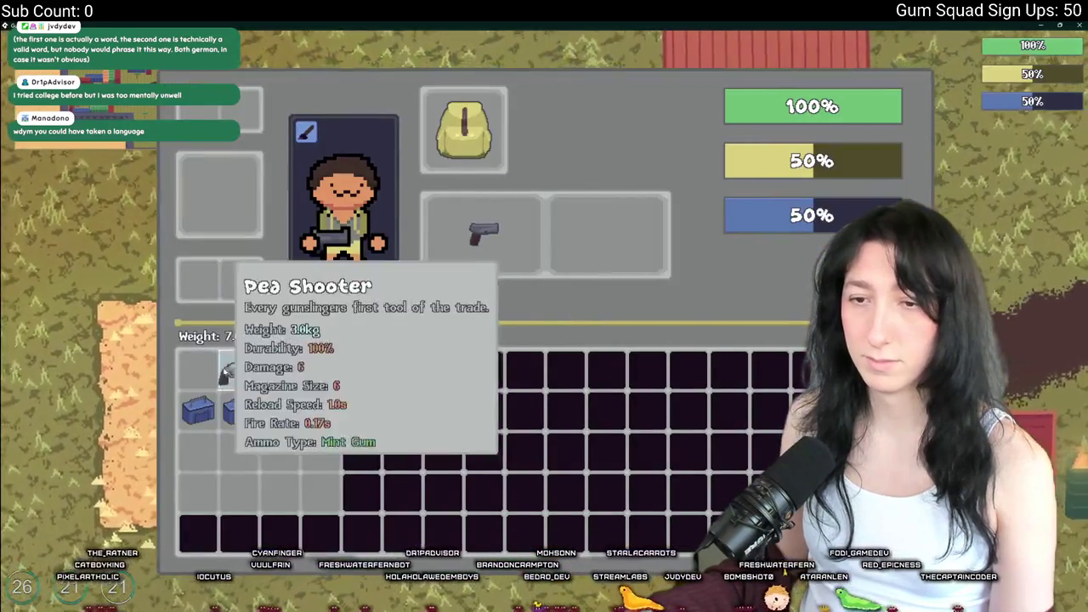
{"action": "key", "text": "Tab"}
{"action": "key", "text": "a"}
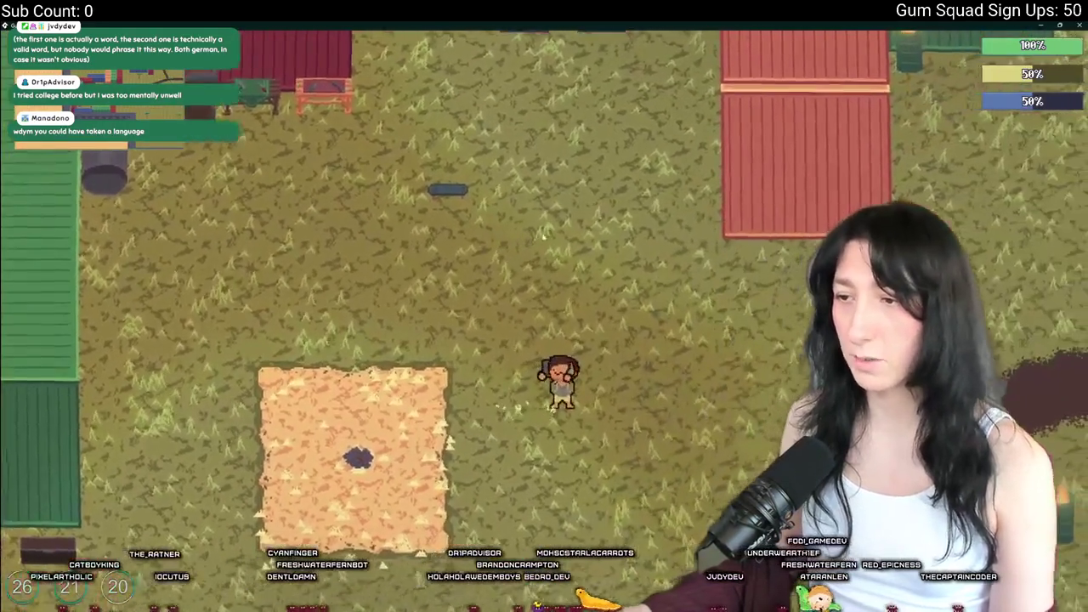
{"action": "key", "text": "Tab"}
{"action": "key", "text": "Tab"}
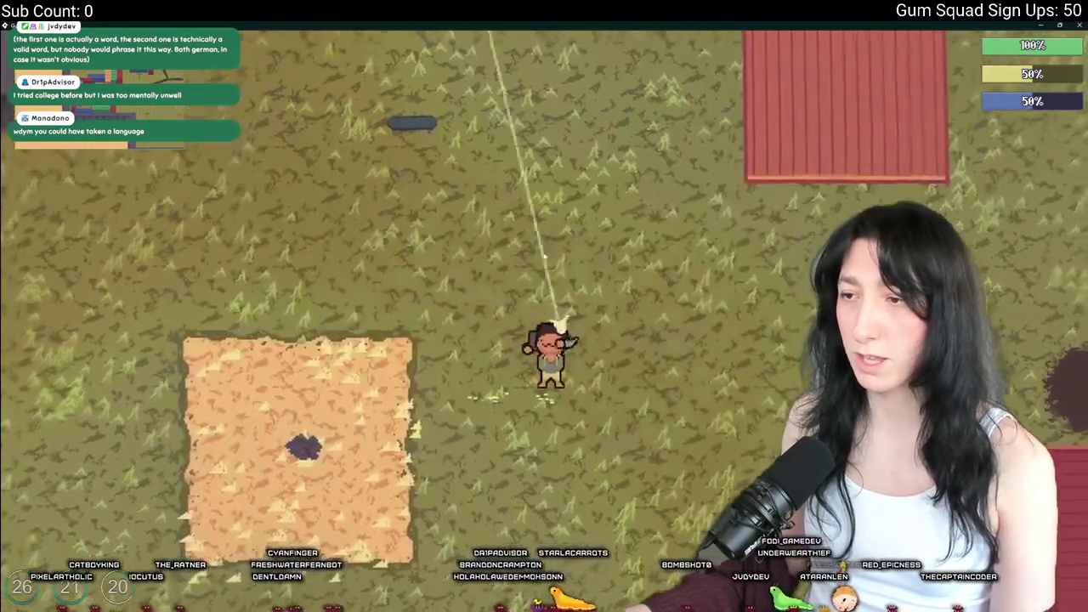
{"action": "left_click", "coordinate": [585, 262]}
{"action": "key", "text": "s"}
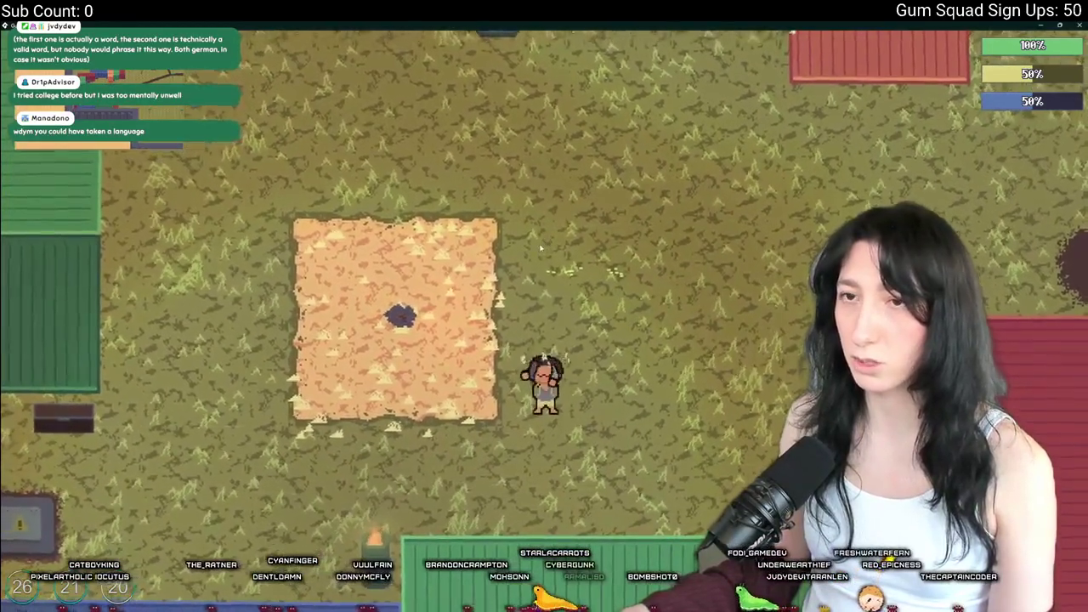
{"action": "key", "text": "Tab"}
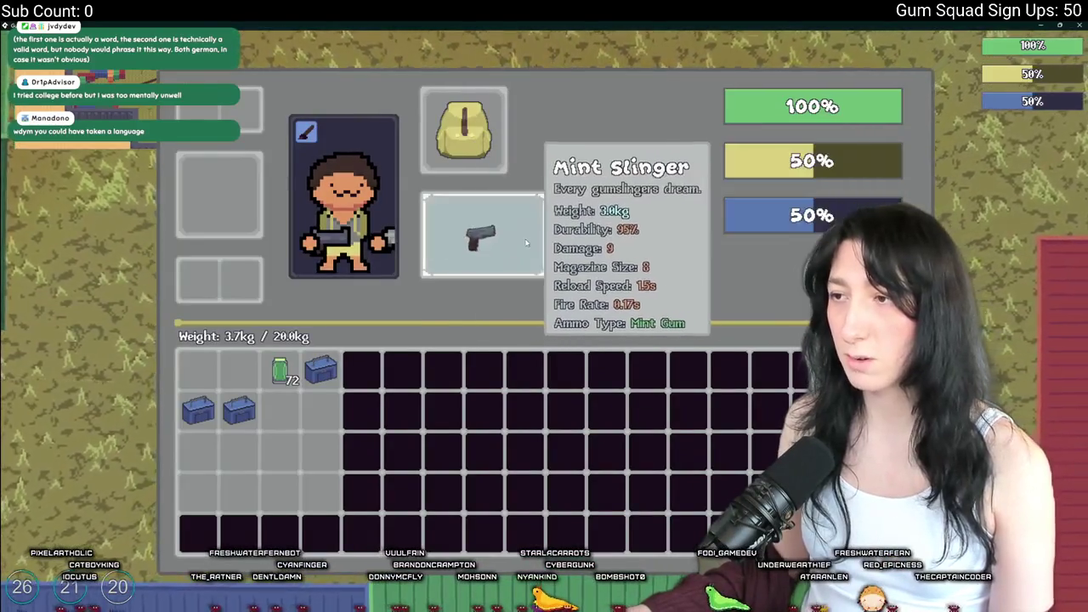
{"action": "key", "text": "Tab"}
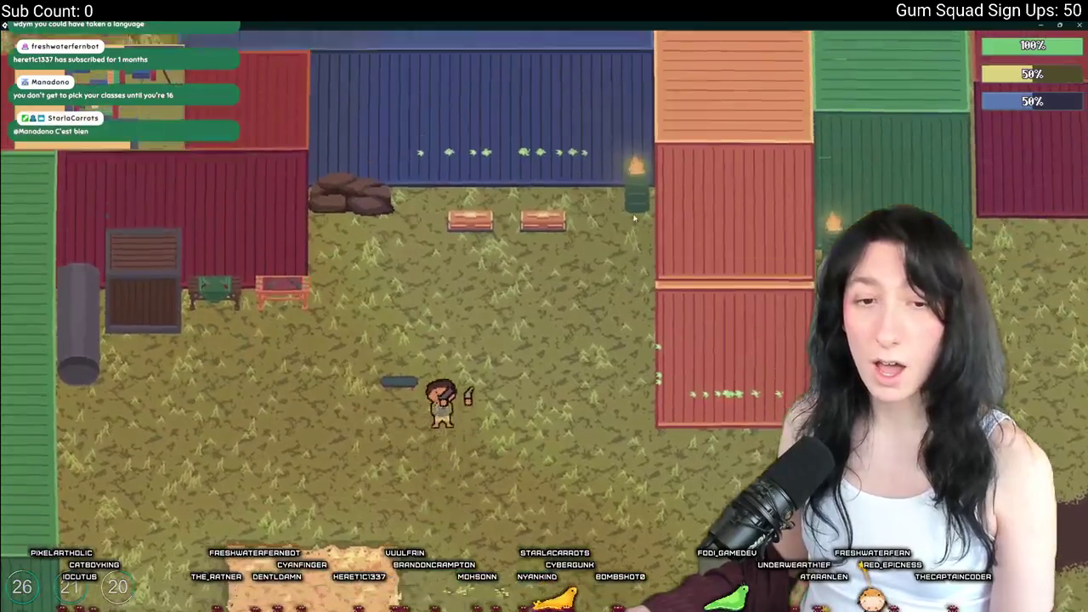
Try crafting the pistol with a Weapon Repair Kit, then save, quit and close the game
{"action": "key", "text": "Tab"}
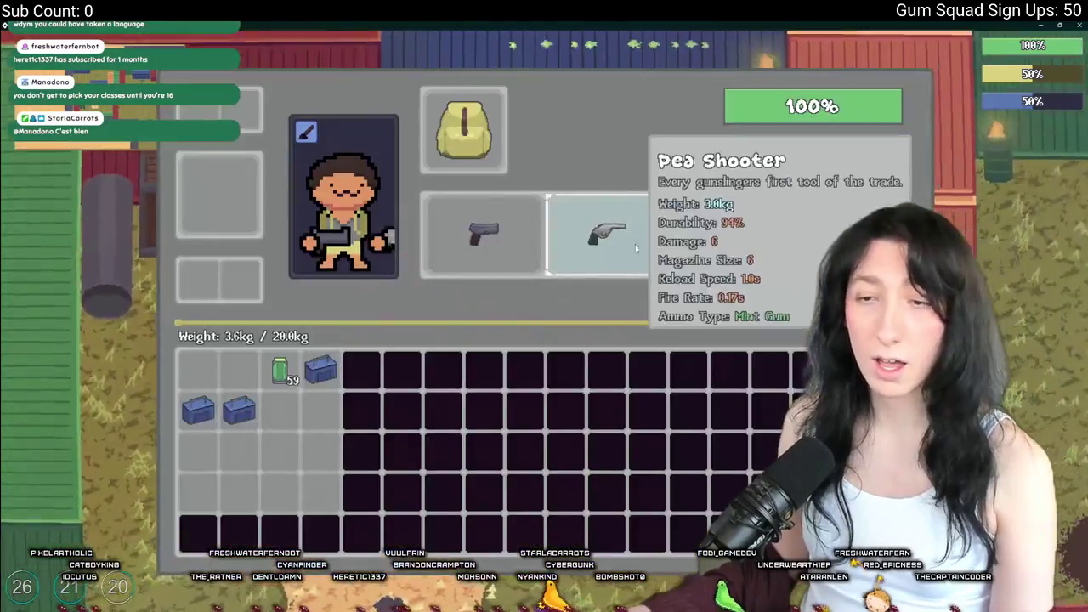
{"action": "left_click", "coordinate": [495, 229]}
{"action": "key", "text": "Tab"}
{"action": "key", "text": "e"}
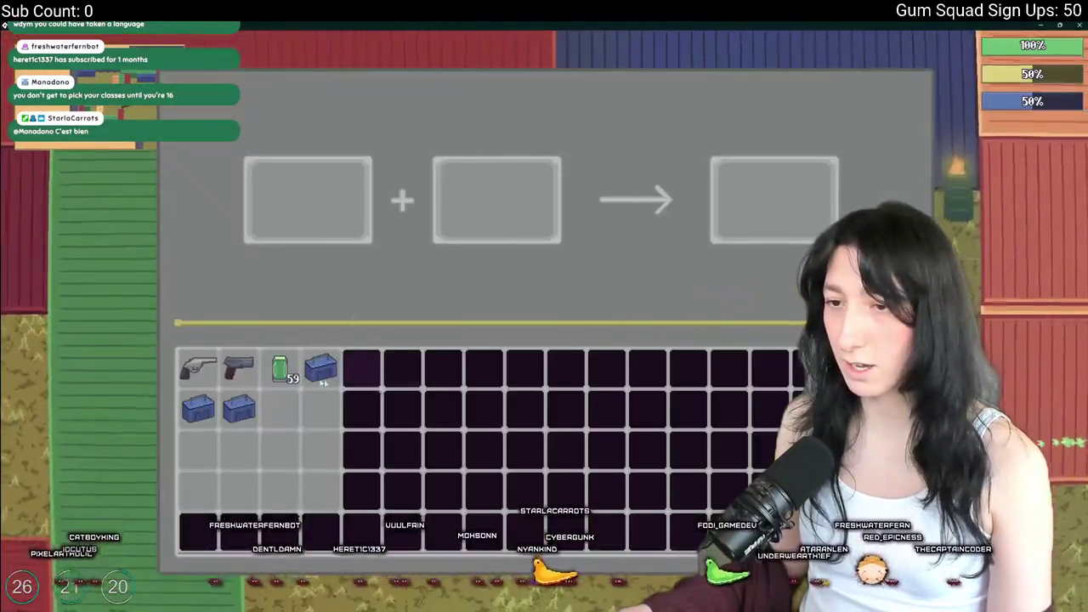
{"action": "left_click", "coordinate": [238, 368]}
{"action": "mouse_move", "coordinate": [331, 199]}
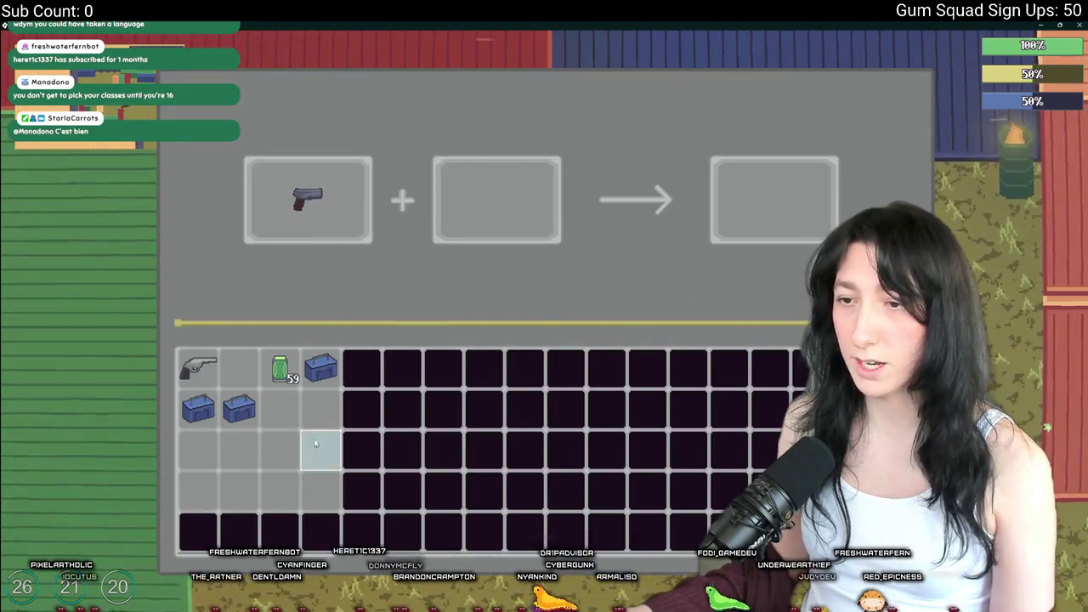
{"action": "left_click", "coordinate": [321, 368]}
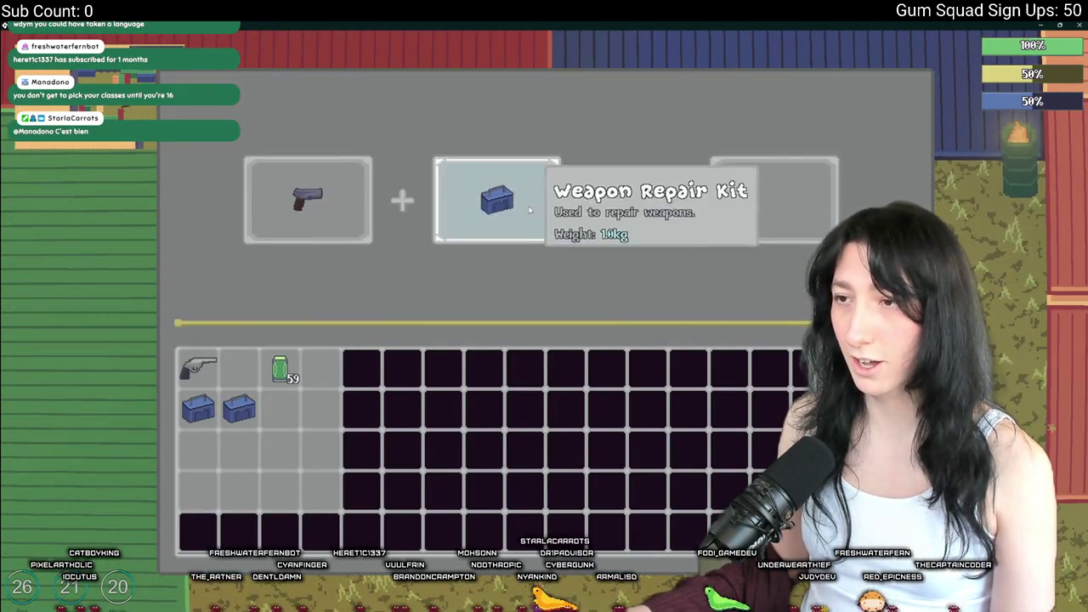
{"action": "left_click_drag", "start_coordinate": [498, 200], "coordinate": [281, 202]}
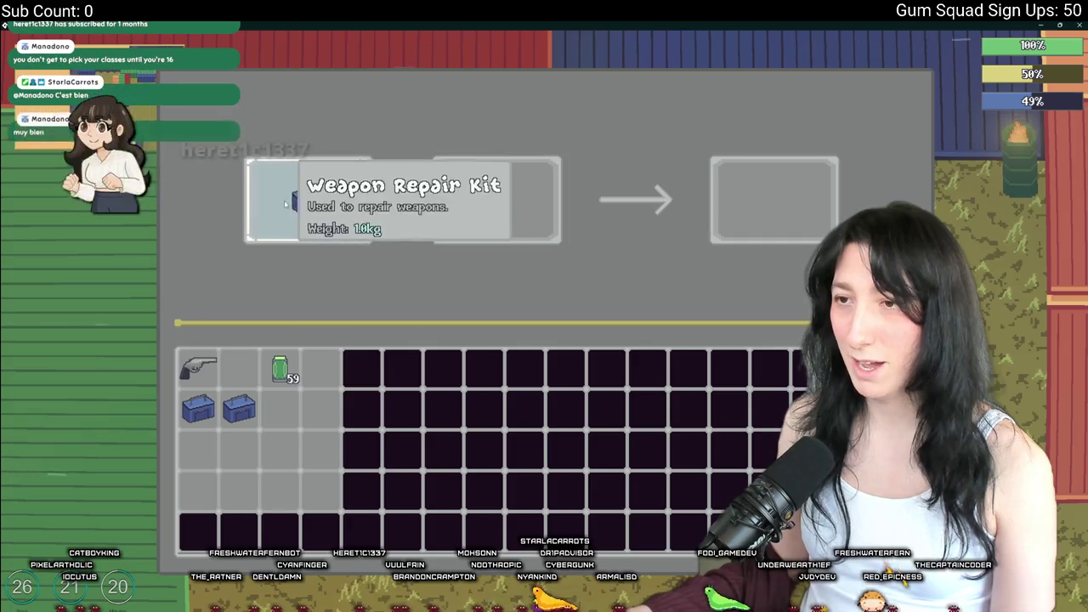
{"action": "key", "text": "Escape"}
{"action": "key", "text": "Escape"}
{"action": "key", "text": "Escape"}
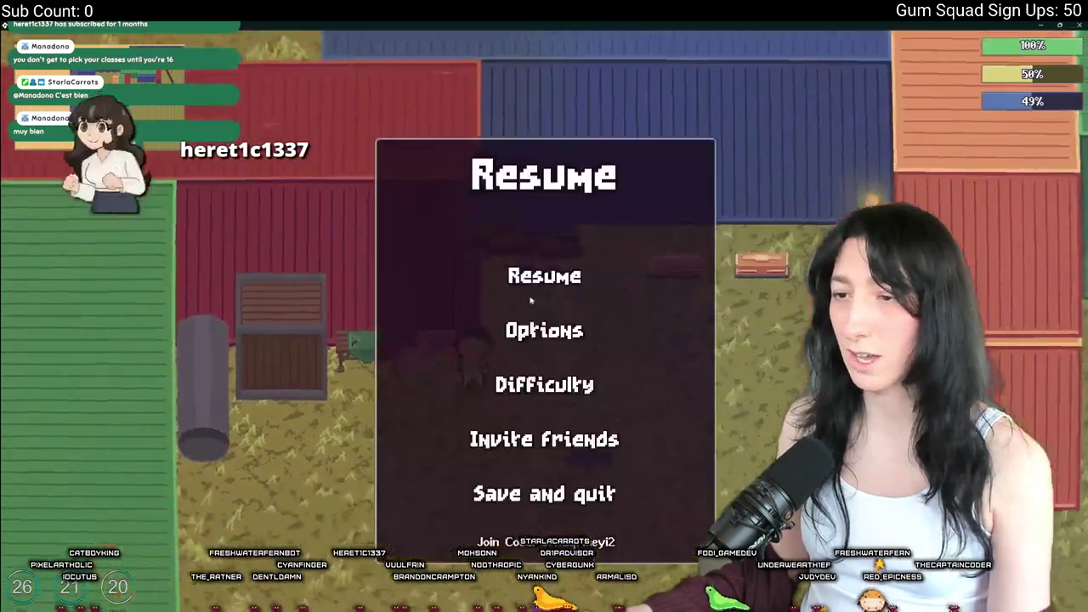
{"action": "left_click", "coordinate": [544, 494]}
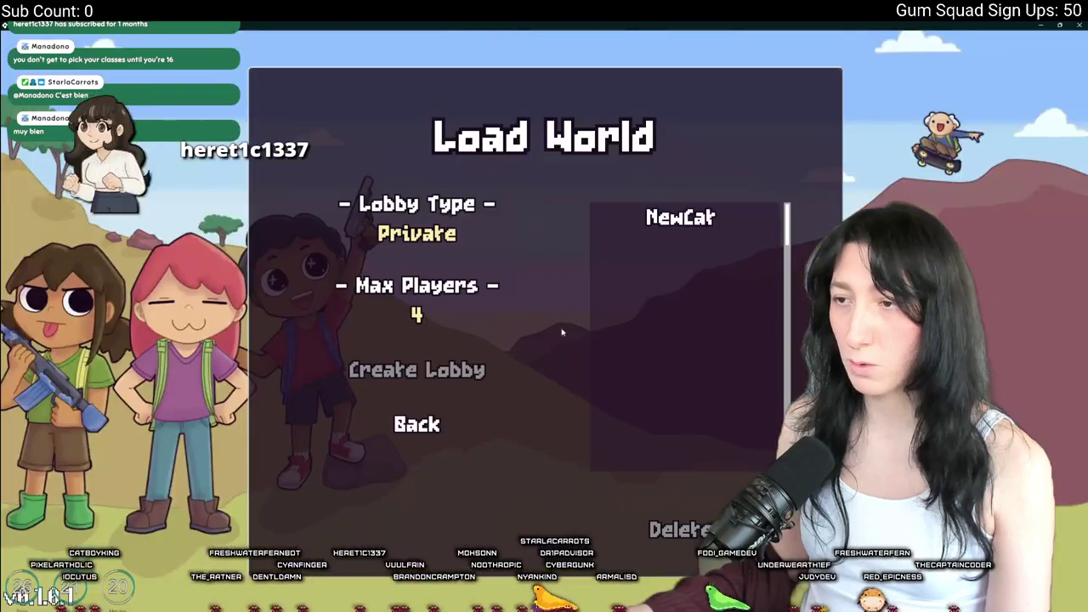
{"action": "left_click", "coordinate": [1078, 24]}
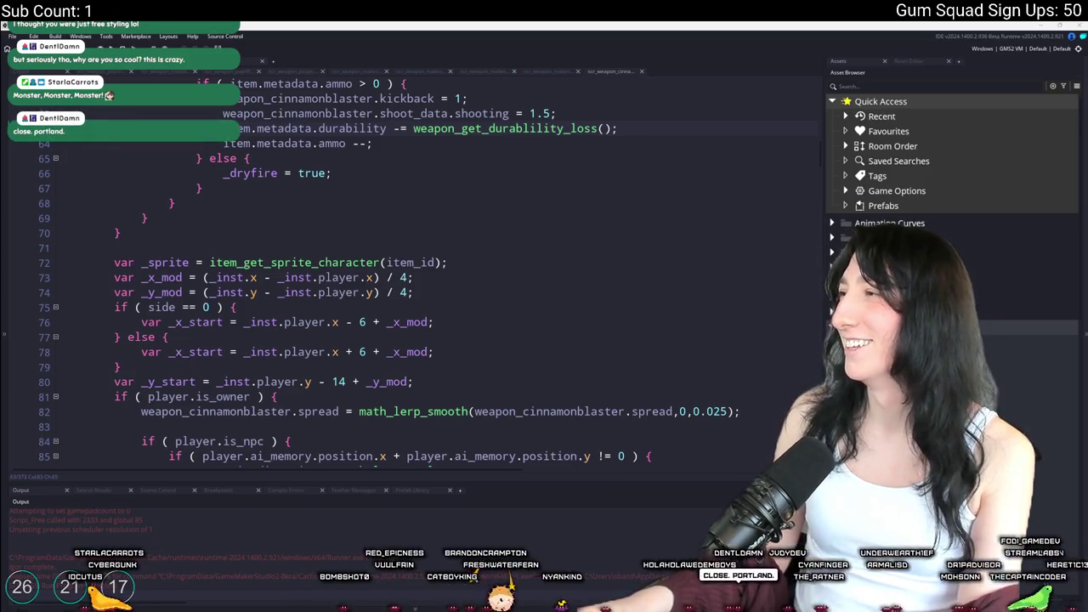
Transpose the Monster chords to -2 so they read Em, C, G and D
{"action": "key", "text": "alt+Tab"}
{"action": "scroll", "coordinate": [583, 347], "scroll_direction": "down", "scroll_amount": 5}
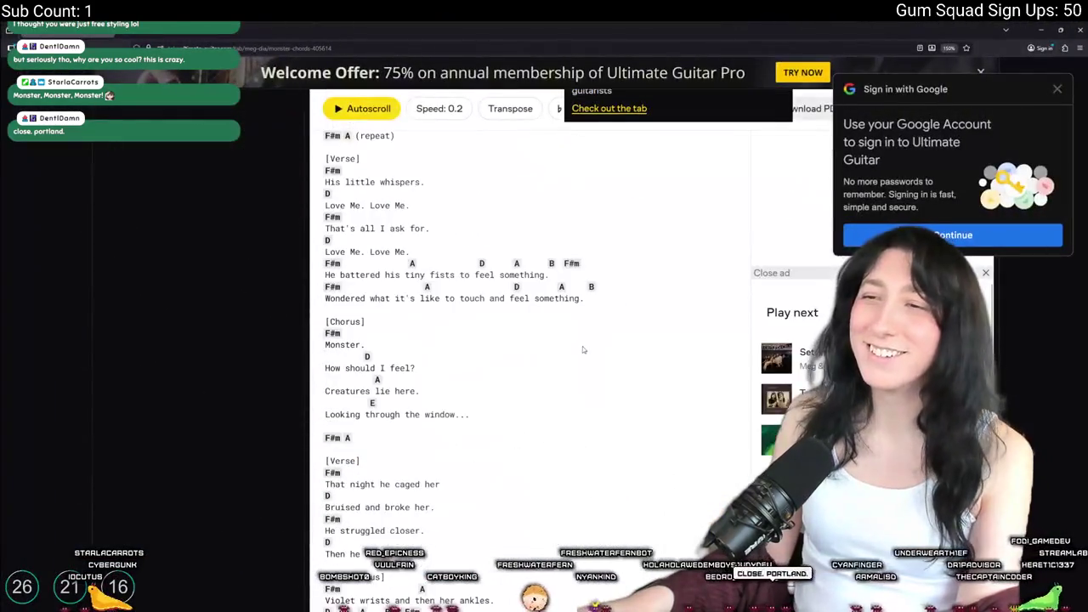
{"action": "scroll", "coordinate": [519, 314], "scroll_direction": "up", "scroll_amount": 1}
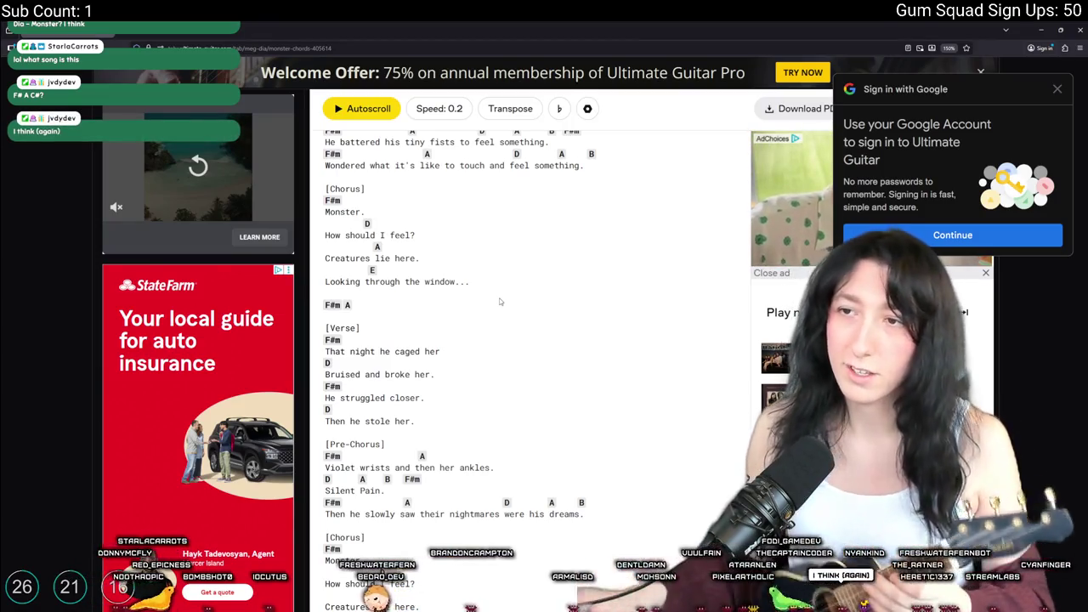
{"action": "scroll", "coordinate": [500, 301], "scroll_direction": "up", "scroll_amount": 6}
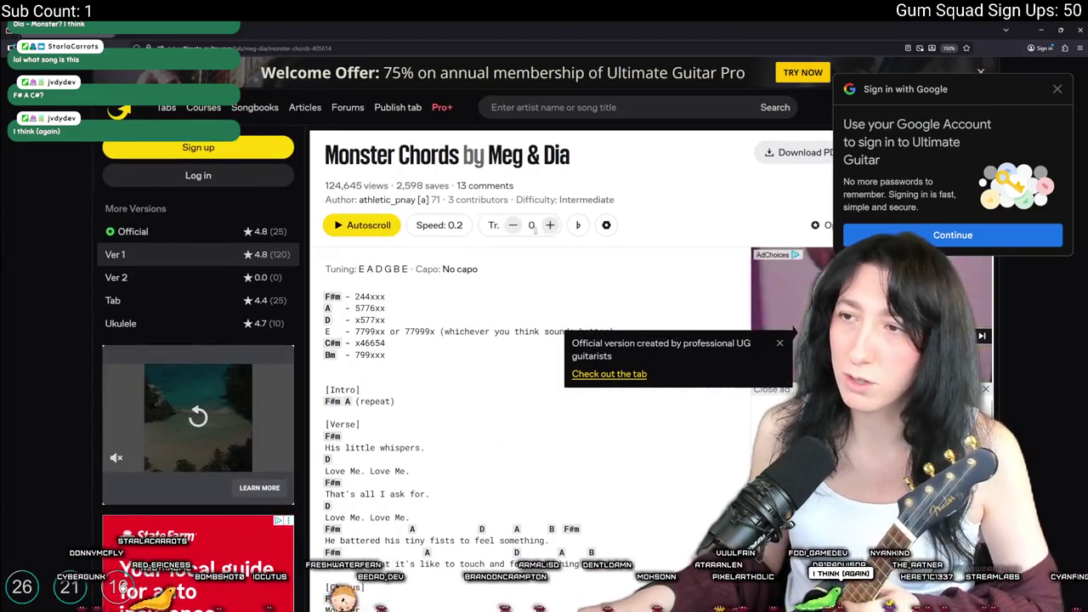
{"action": "left_click", "coordinate": [514, 226]}
{"action": "left_click", "coordinate": [514, 225]}
{"action": "scroll", "coordinate": [501, 399], "scroll_direction": "down", "scroll_amount": 7}
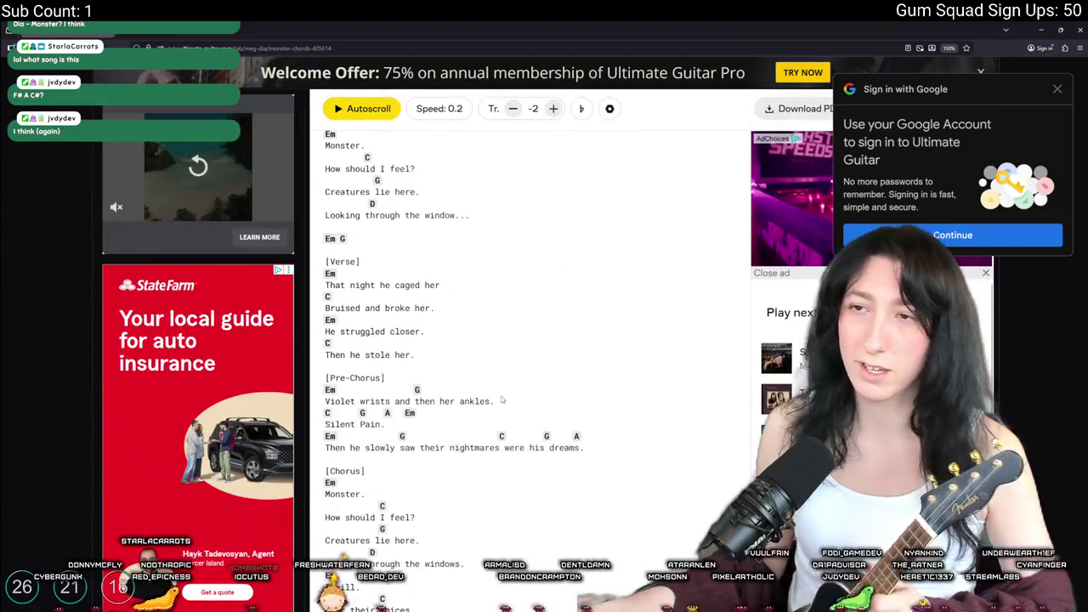
{"action": "scroll", "coordinate": [533, 386], "scroll_direction": "up", "scroll_amount": 3}
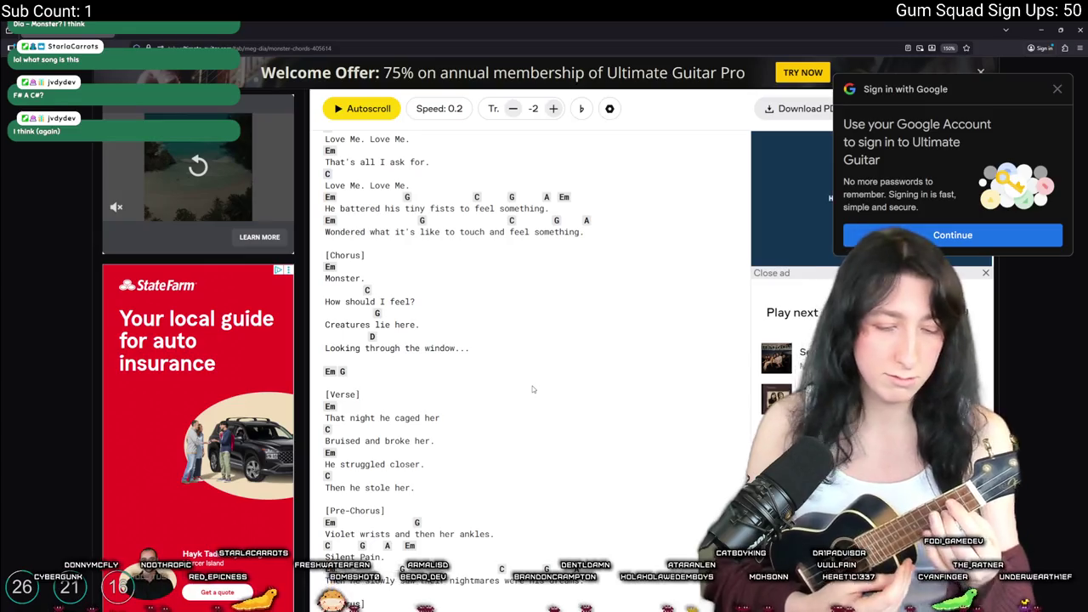
{"action": "scroll", "coordinate": [533, 389], "scroll_direction": "up", "scroll_amount": 5}
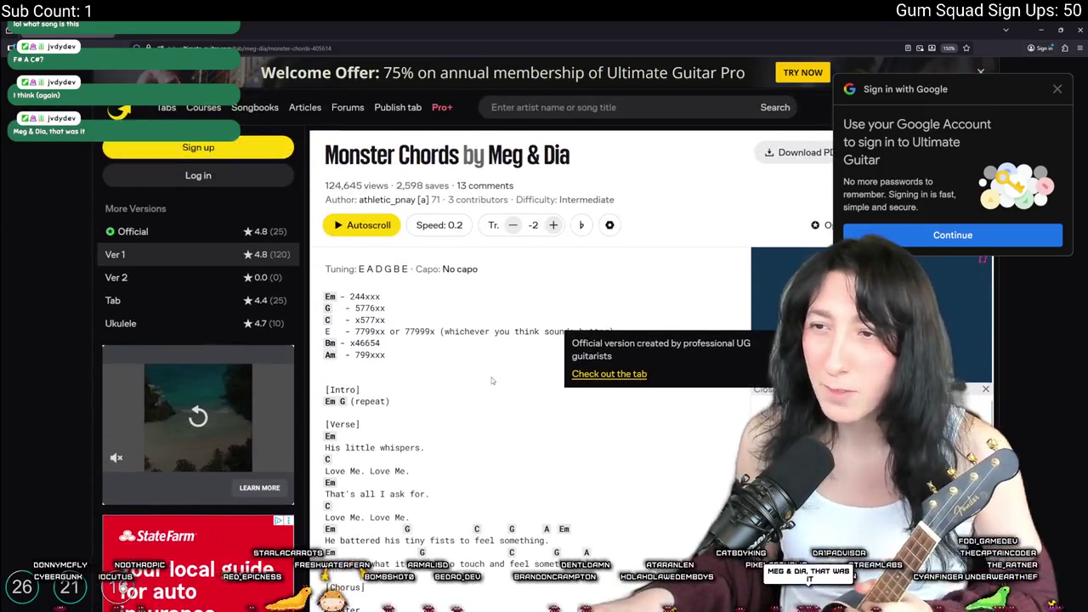
{"action": "scroll", "coordinate": [489, 379], "scroll_direction": "down", "scroll_amount": 5}
{"action": "scroll", "coordinate": [486, 374], "scroll_direction": "down", "scroll_amount": 1}
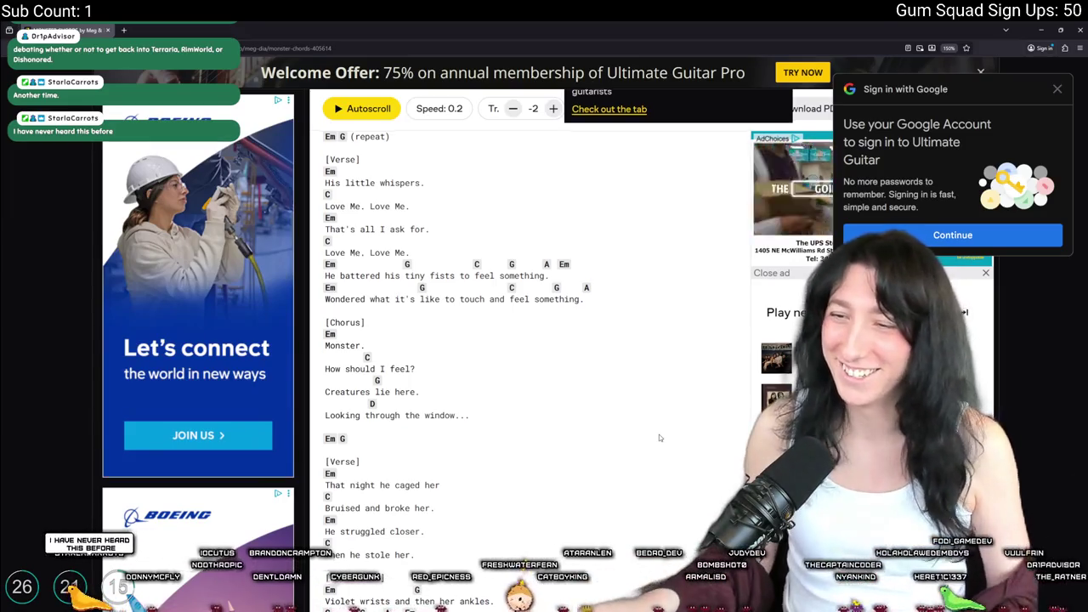
{"action": "scroll", "coordinate": [659, 435], "scroll_direction": "up", "scroll_amount": 3}
Search Ultimate Guitar for 'monster adventure time'
{"action": "left_click", "coordinate": [595, 108]}
{"action": "type", "text": "monster adventure time"}
{"action": "key", "text": "Return"}
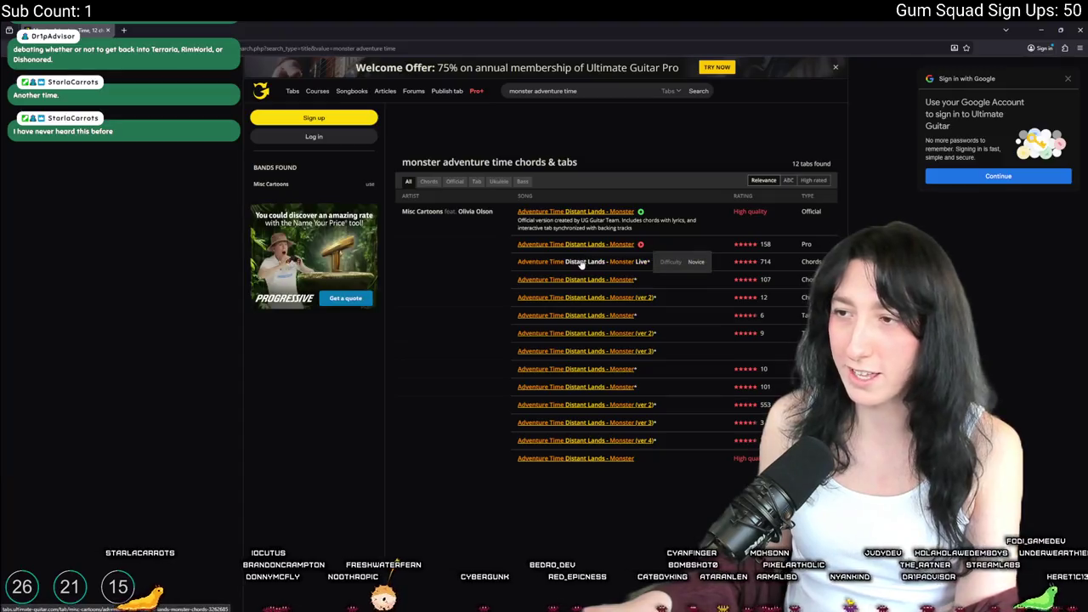
Open the Ver 1 'Adventure Time Distant Lands - Monster' chords (G, B7, Em, Bm) and read through them
{"action": "left_click", "coordinate": [584, 261]}
{"action": "key", "text": "alt+Left"}
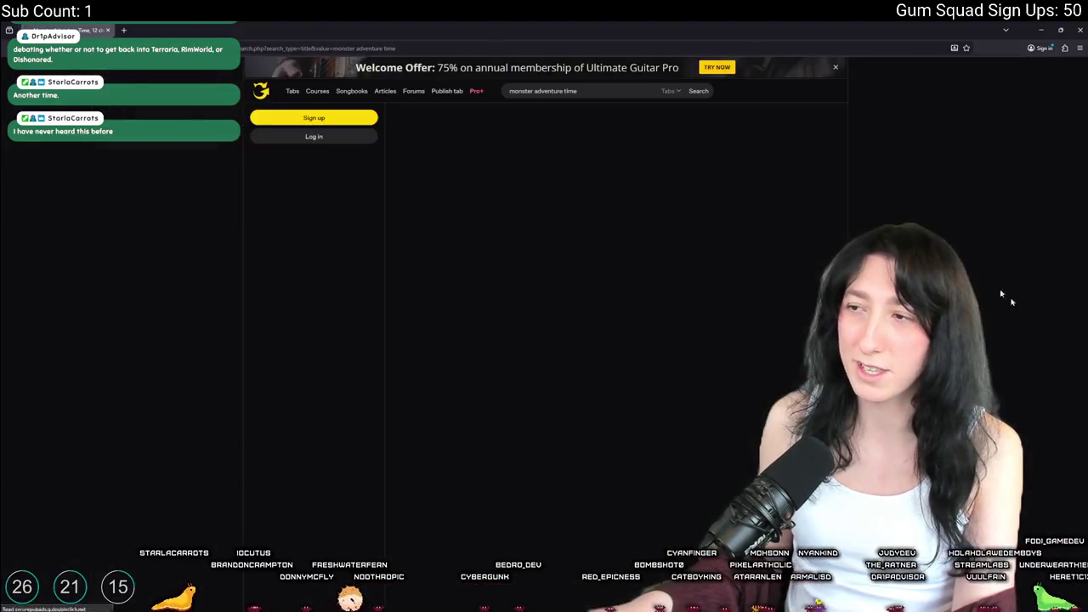
{"action": "left_click", "coordinate": [618, 279]}
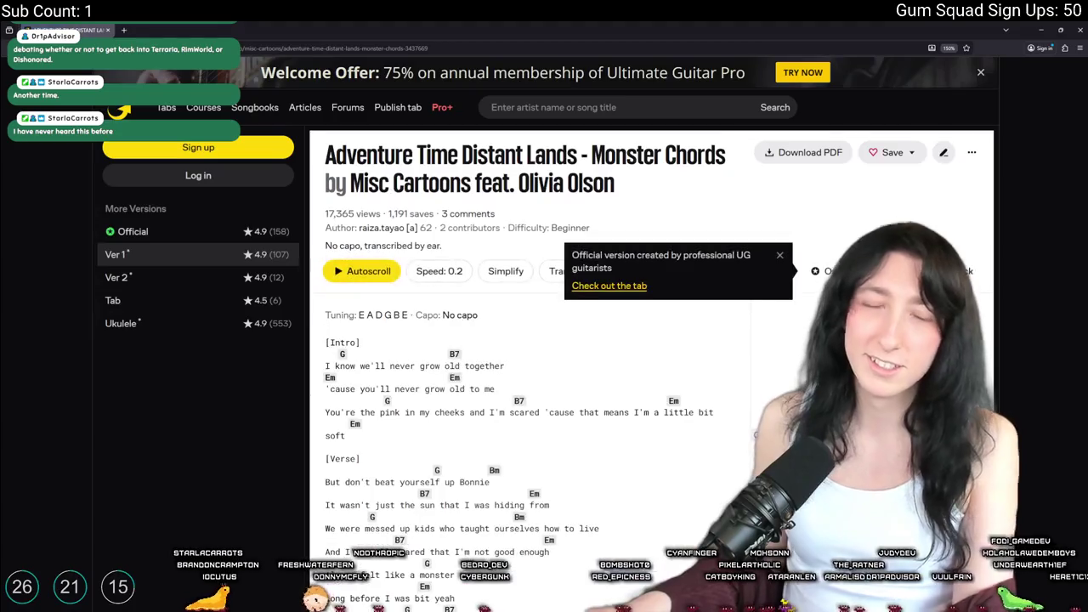
{"action": "scroll", "coordinate": [583, 375], "scroll_direction": "down", "scroll_amount": 3}
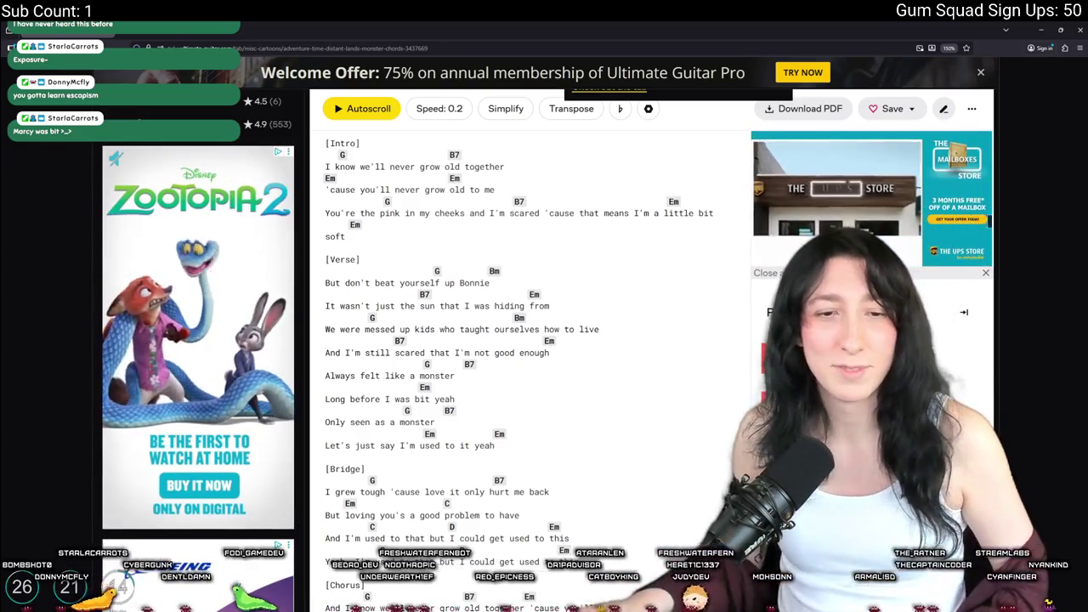
{"action": "scroll", "coordinate": [536, 127], "scroll_direction": "up", "scroll_amount": 3}
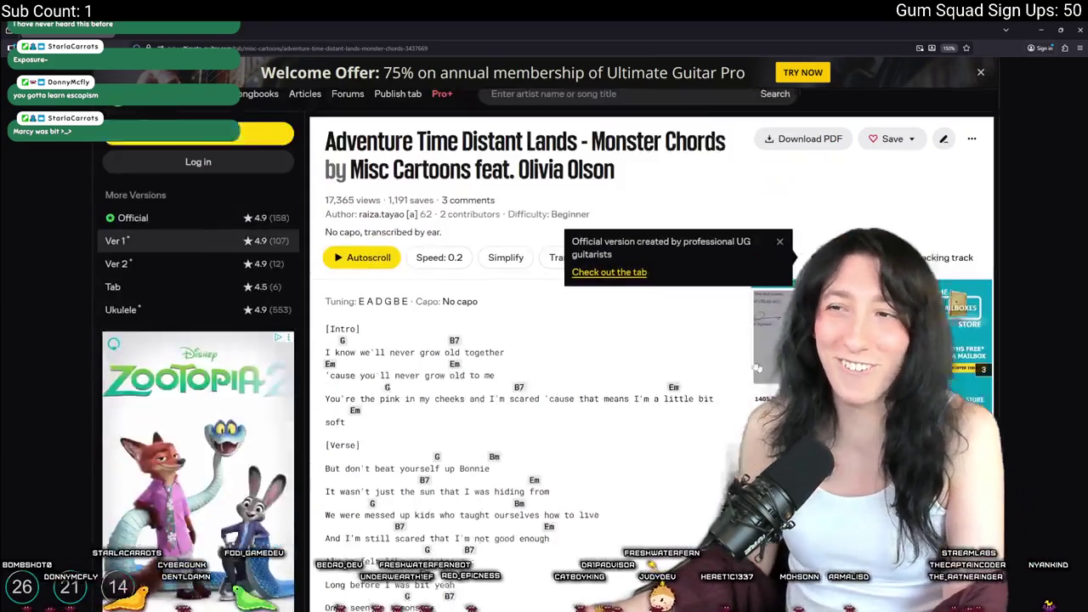
{"action": "left_click", "coordinate": [545, 107]}
Search for 'escapism', then narrow the query to 'escapism steven universe' for 13 results
{"action": "type", "text": "e"}
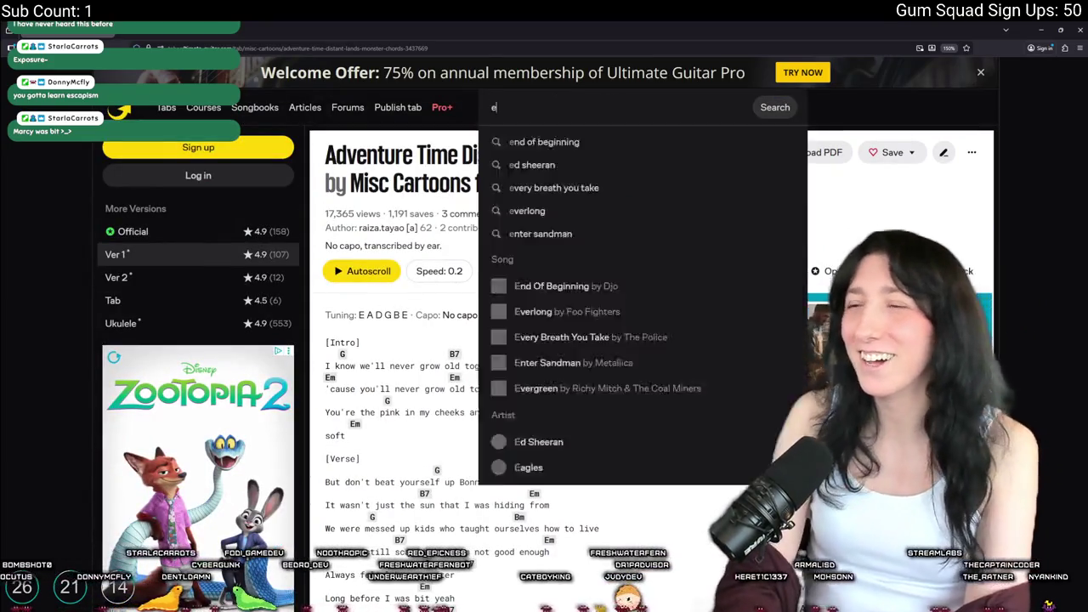
{"action": "type", "text": "scapism"}
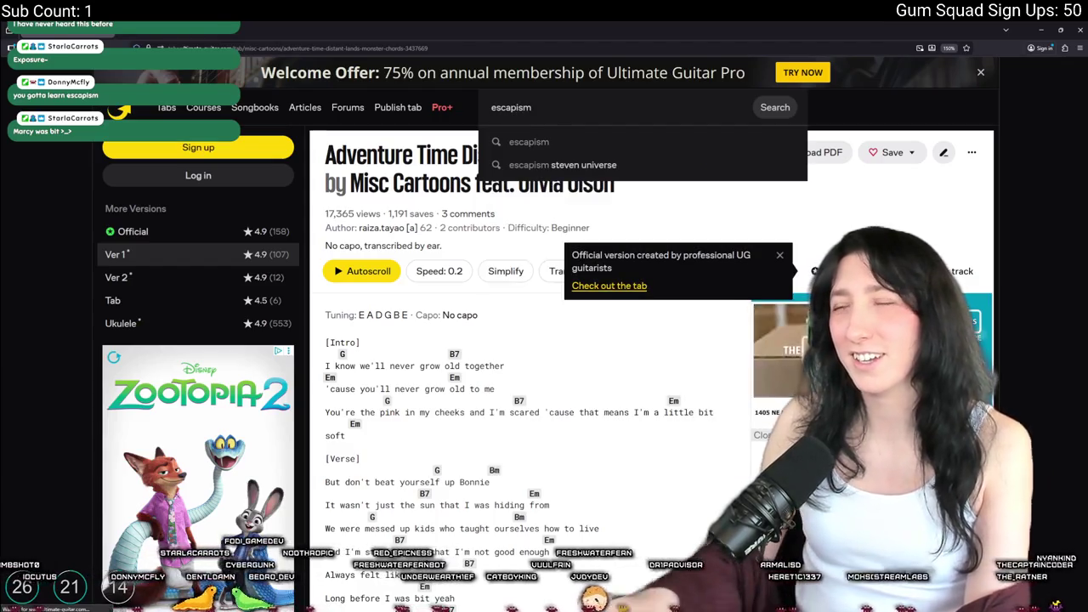
{"action": "key", "text": "Return"}
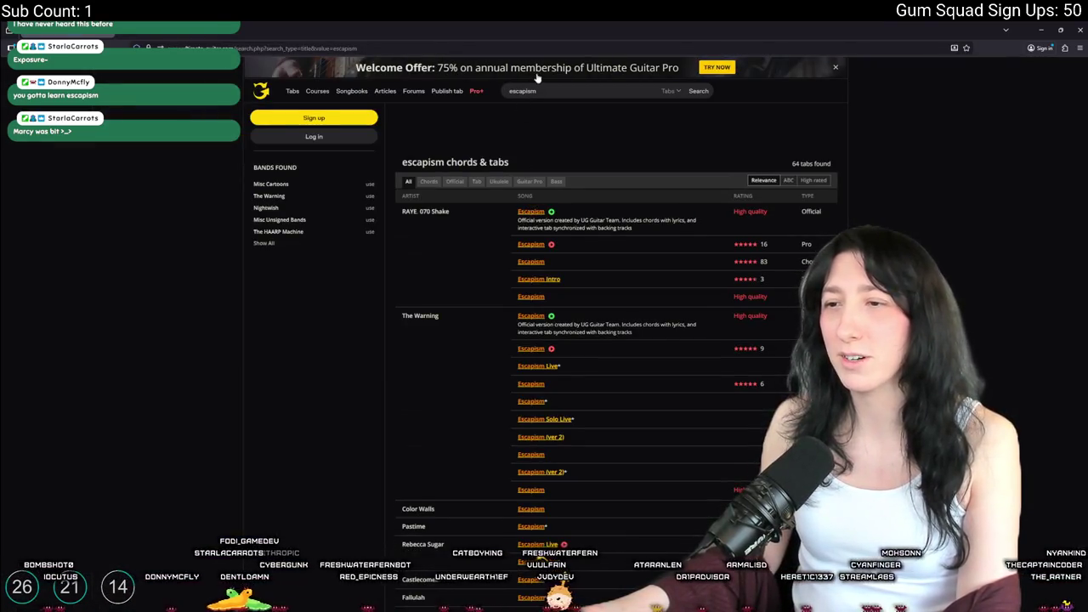
{"action": "left_click", "coordinate": [548, 88]}
{"action": "type", "text": "steven universe"}
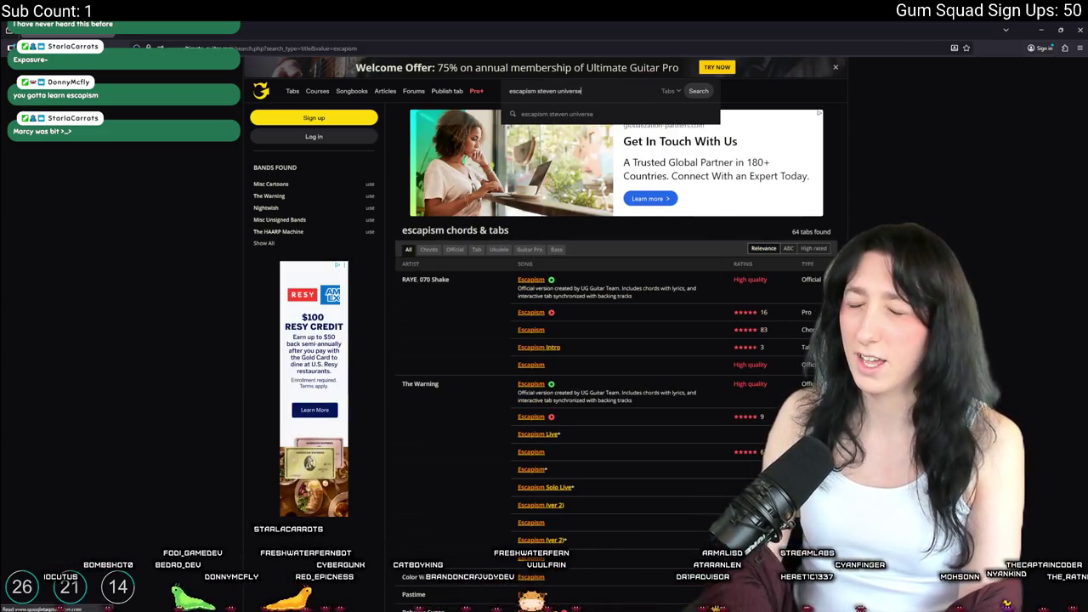
{"action": "key", "text": "Return"}
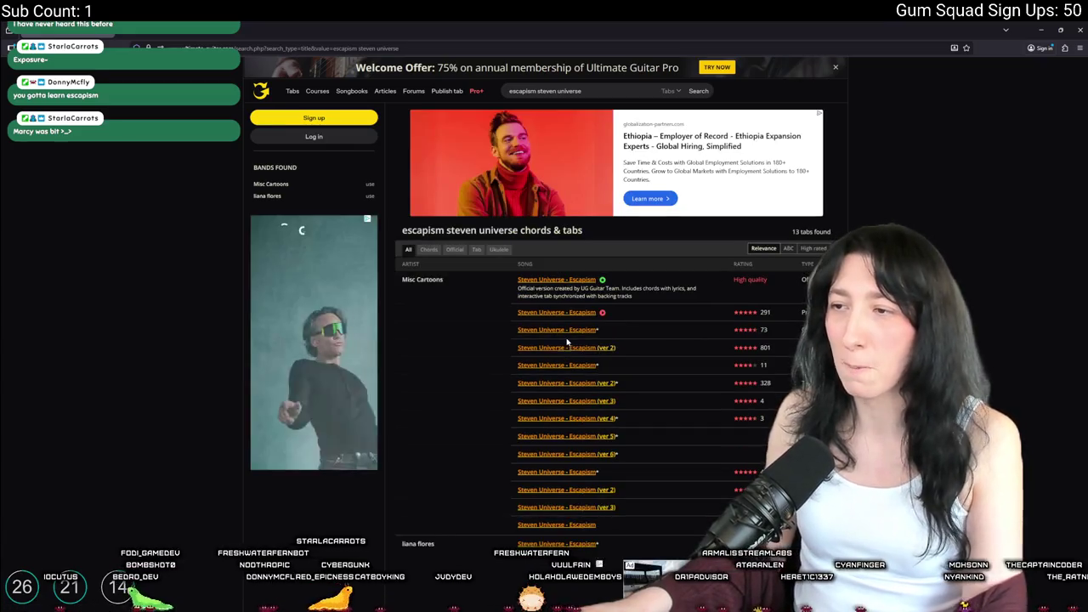
Open a Steven Universe - Escapism chords result and read through the sheet
{"action": "left_click", "coordinate": [565, 348]}
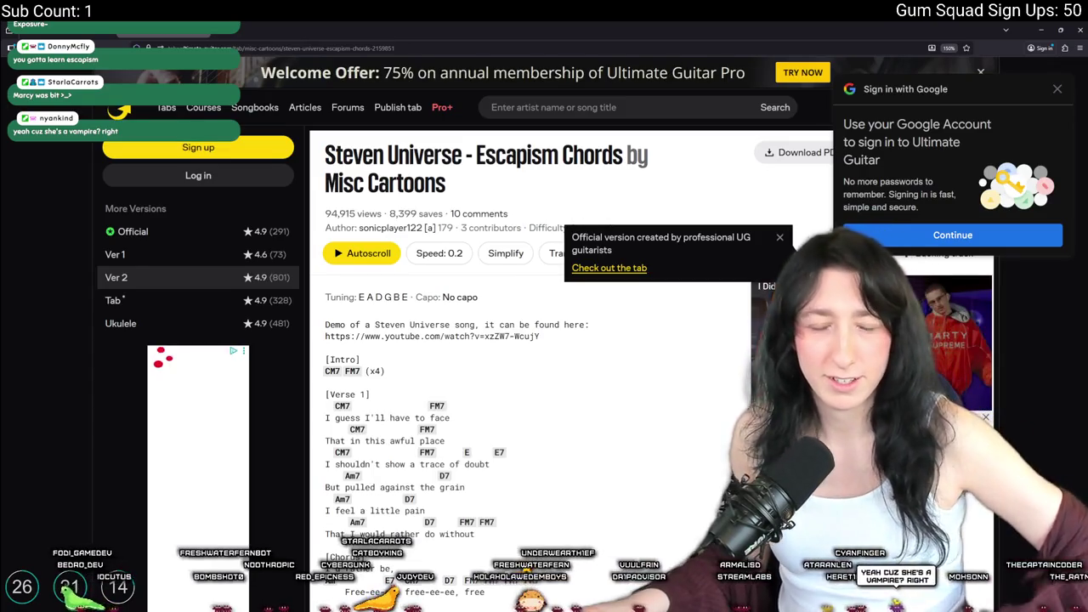
{"action": "scroll", "coordinate": [620, 414], "scroll_direction": "down", "scroll_amount": 3}
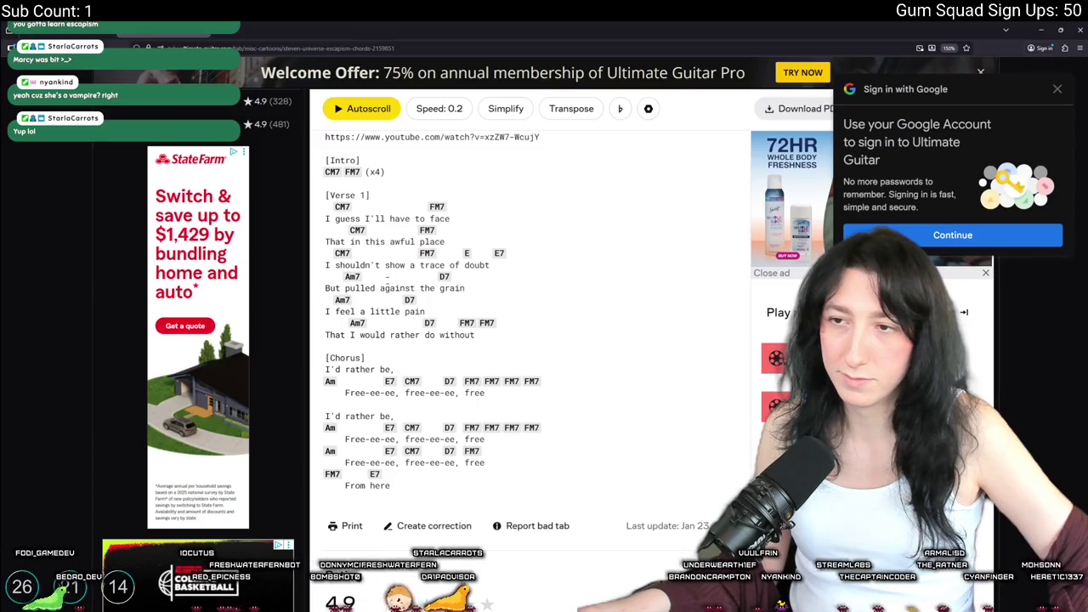
{"action": "mouse_move", "coordinate": [349, 275]}
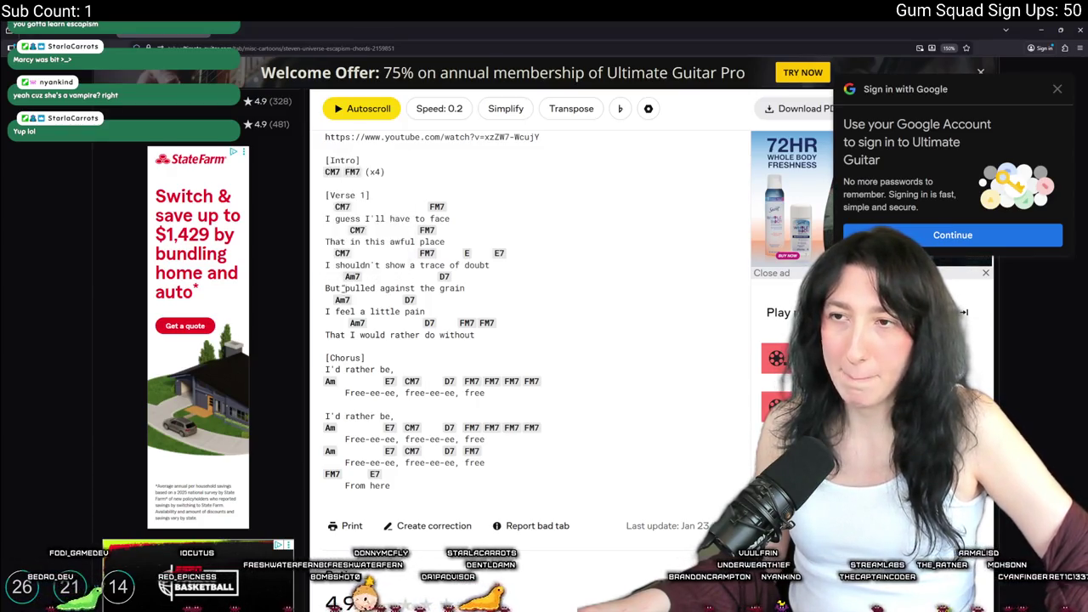
{"action": "mouse_move", "coordinate": [360, 233]}
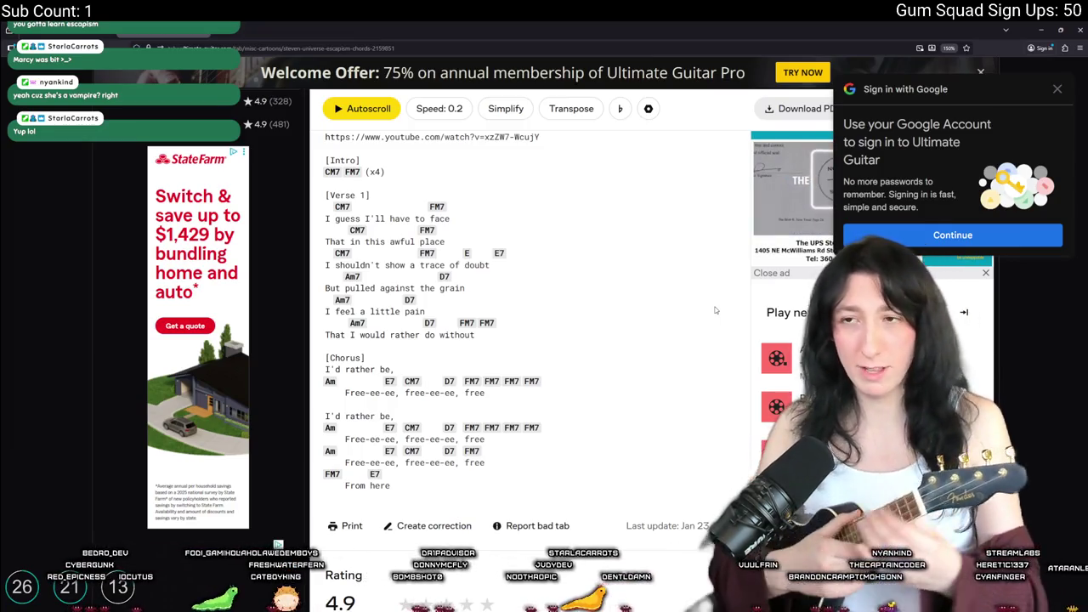
{"action": "mouse_move", "coordinate": [343, 213]}
{"action": "scroll", "coordinate": [343, 213], "scroll_direction": "up", "scroll_amount": 5}
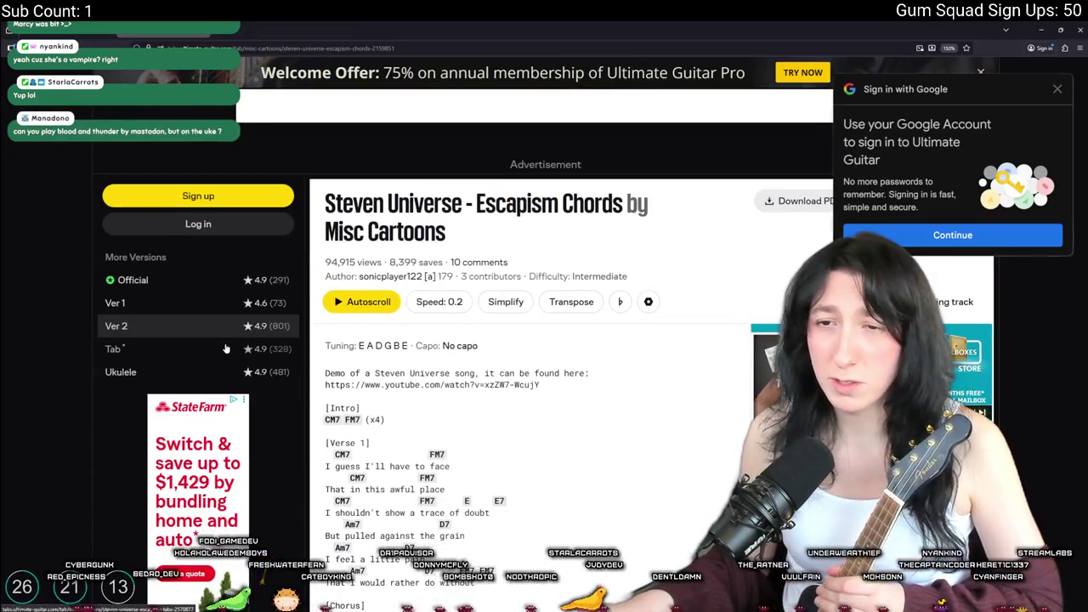
Check the Tab version, then return and open the Ukulele version in G C E A tuning
{"action": "left_click", "coordinate": [234, 352]}
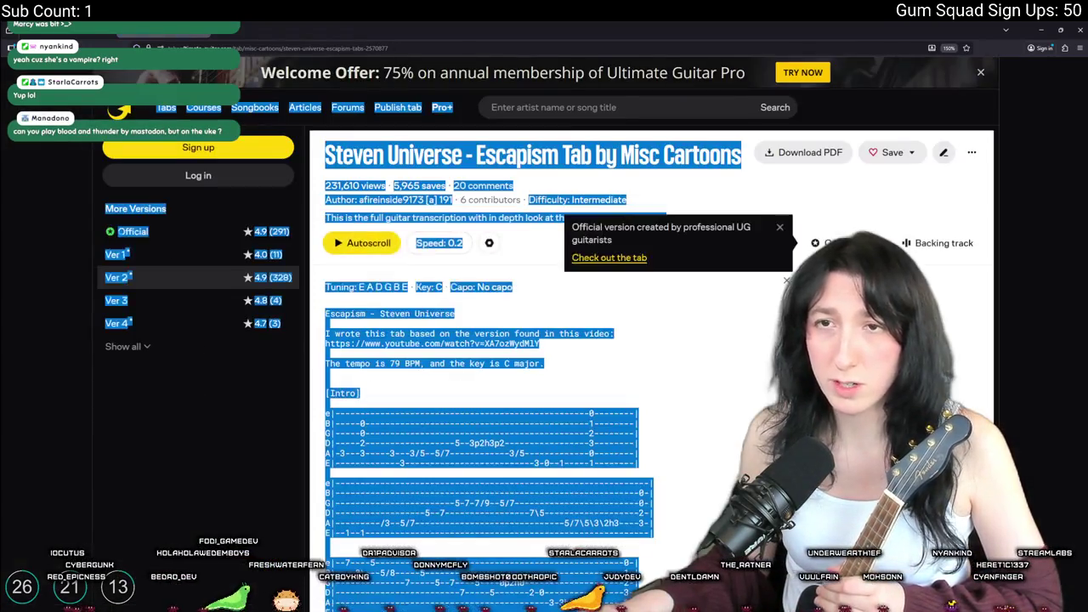
{"action": "key", "text": "alt+Left"}
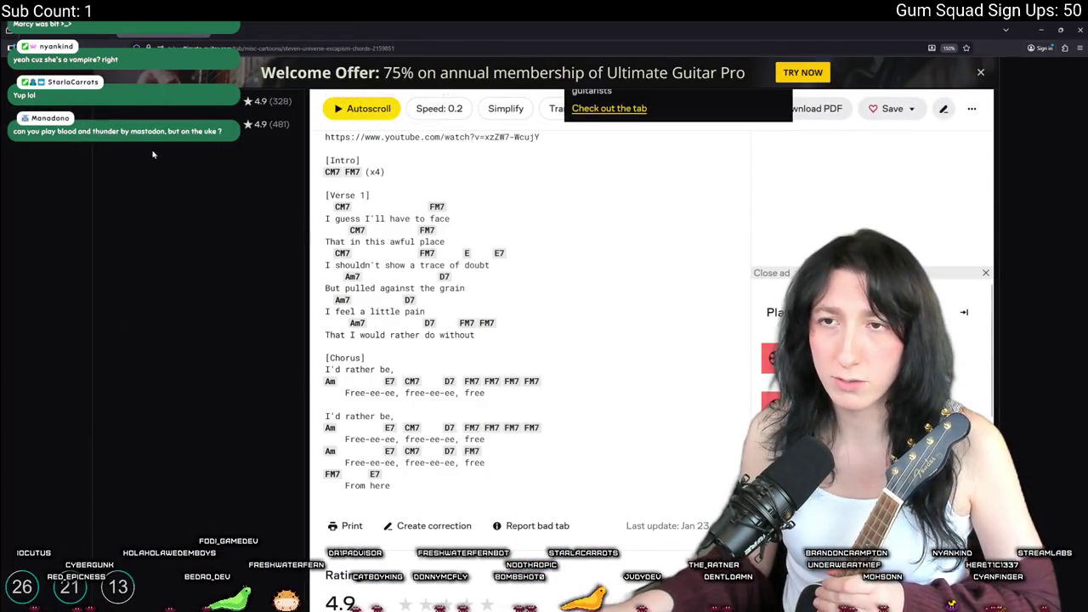
{"action": "left_click", "coordinate": [187, 124]}
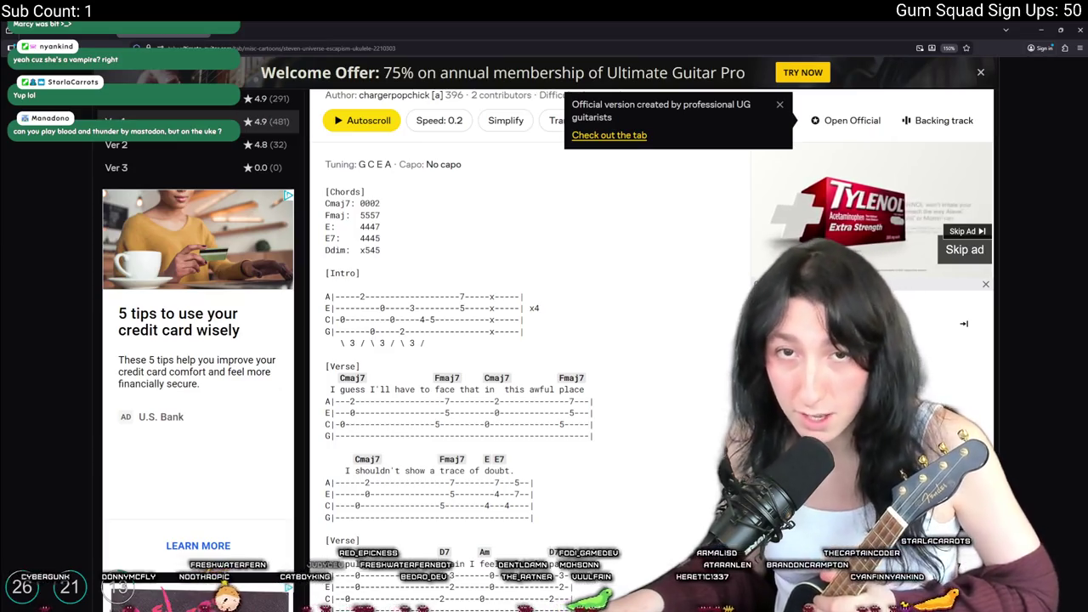
Scroll through the Ver 1 Escapism ukulele tab, then load Ver 2 from More Versions
{"action": "scroll", "coordinate": [600, 435], "scroll_direction": "down", "scroll_amount": 3}
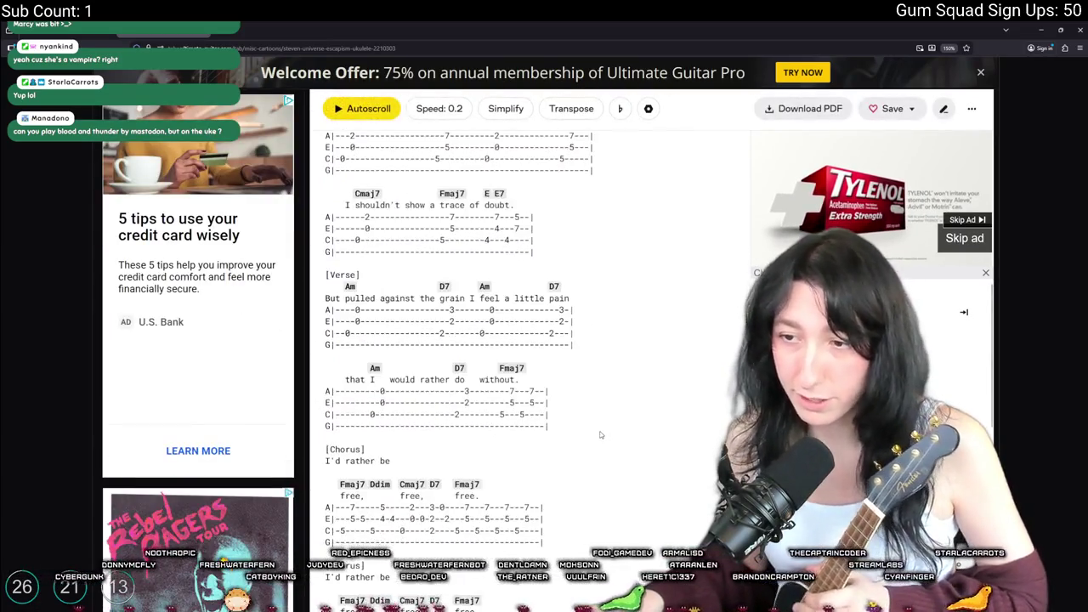
{"action": "scroll", "coordinate": [595, 431], "scroll_direction": "down", "scroll_amount": 5}
{"action": "scroll", "coordinate": [580, 421], "scroll_direction": "up", "scroll_amount": 3}
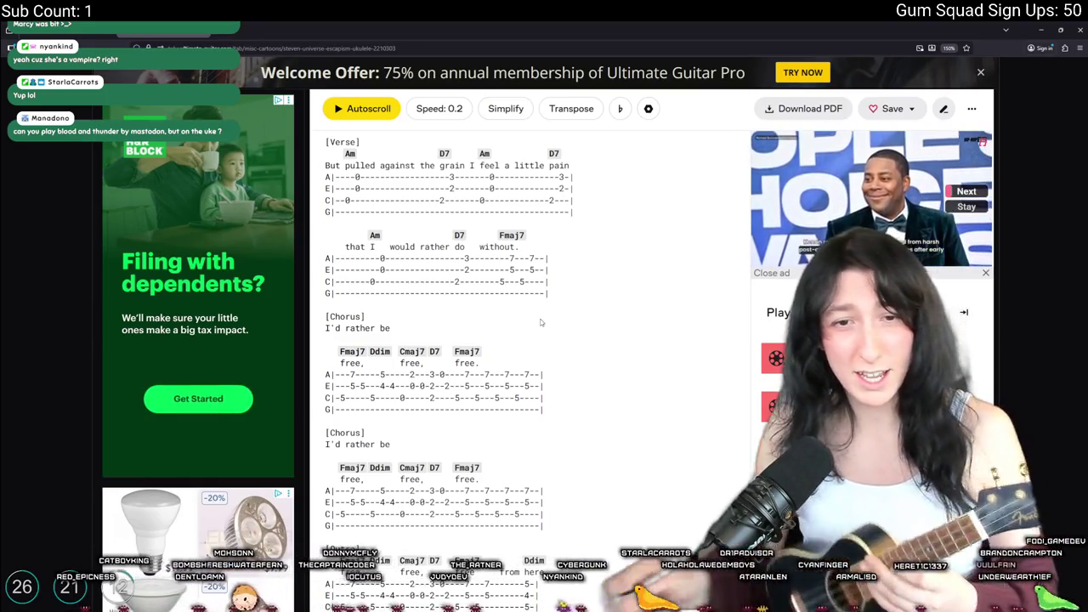
{"action": "scroll", "coordinate": [239, 237], "scroll_direction": "up", "scroll_amount": 10}
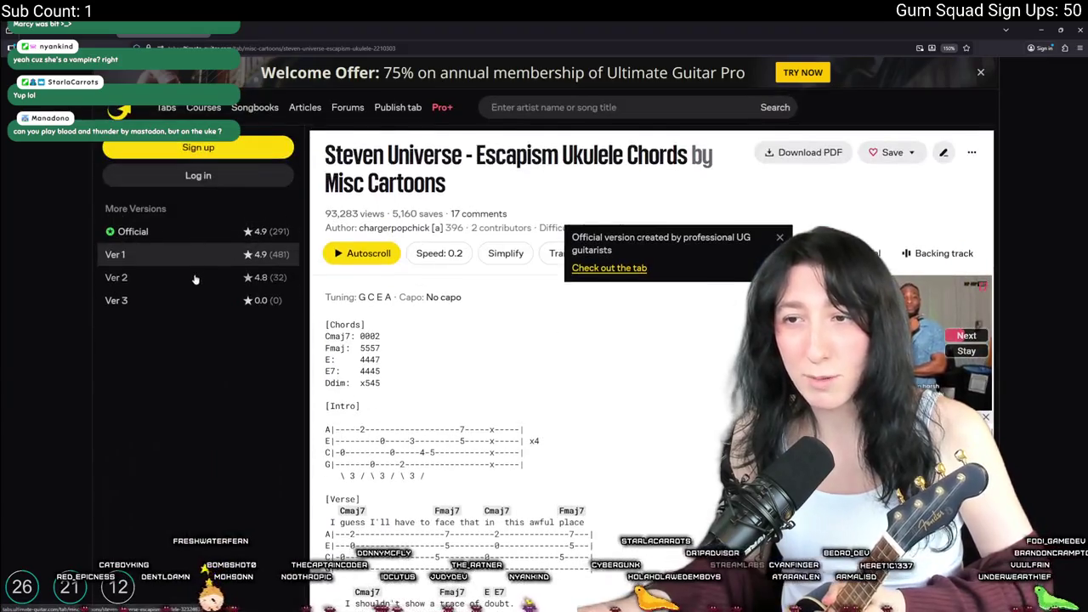
{"action": "scroll", "coordinate": [263, 275], "scroll_direction": "down", "scroll_amount": 3}
{"action": "scroll", "coordinate": [262, 274], "scroll_direction": "up", "scroll_amount": 2}
{"action": "scroll", "coordinate": [197, 219], "scroll_direction": "up", "scroll_amount": 2}
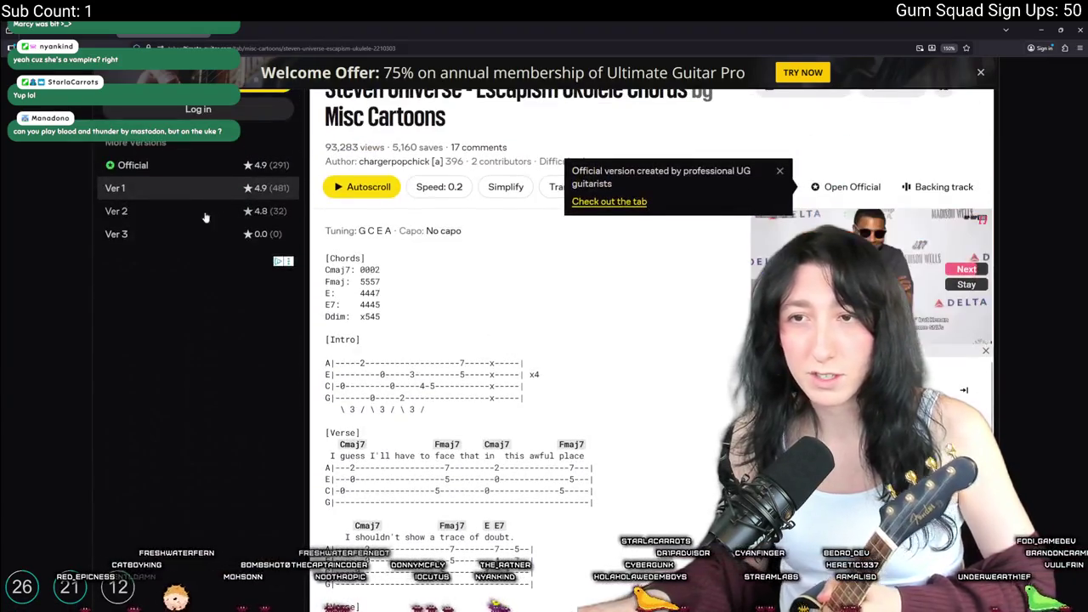
{"action": "left_click", "coordinate": [197, 214]}
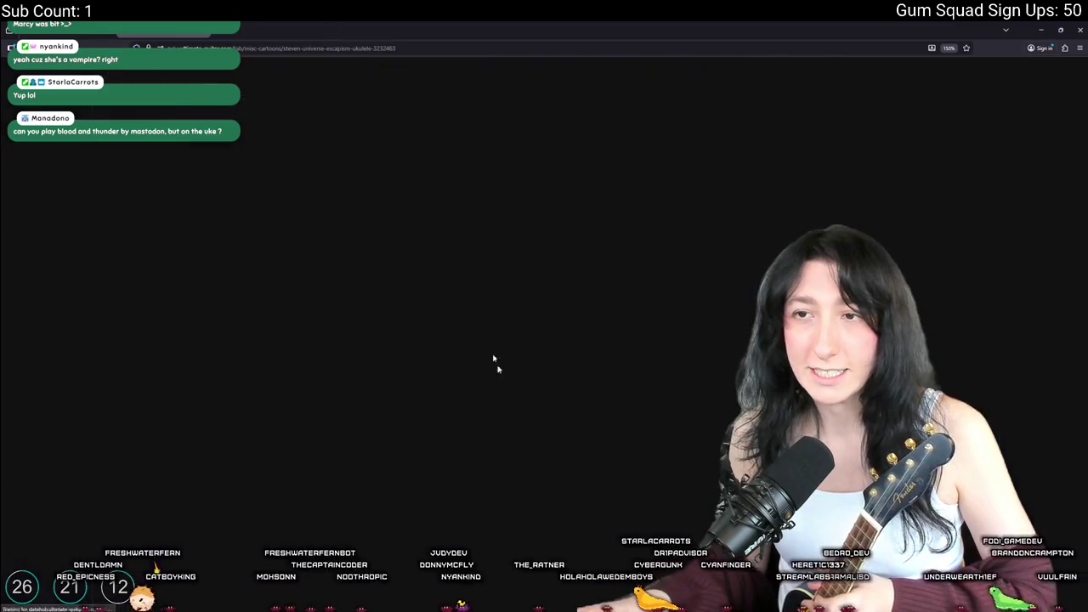
{"action": "scroll", "coordinate": [459, 340], "scroll_direction": "down", "scroll_amount": 3}
{"action": "scroll", "coordinate": [524, 319], "scroll_direction": "up", "scroll_amount": 5}
{"action": "scroll", "coordinate": [545, 308], "scroll_direction": "down", "scroll_amount": 3}
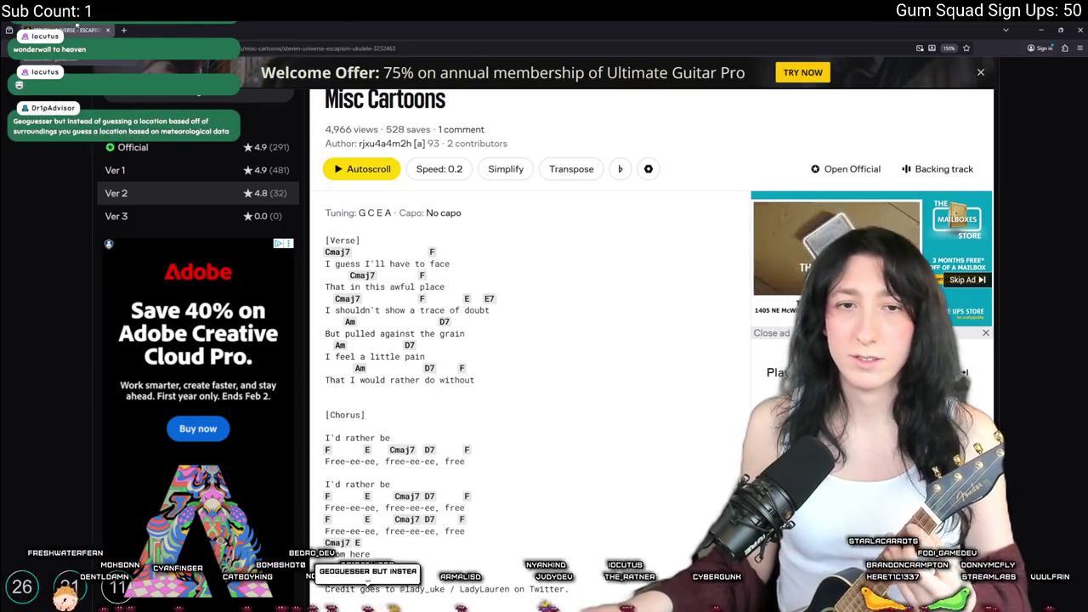
Switch from the browser back to the GameMaker IDE with Alt+Tab
{"action": "key", "text": "alt+Tab"}
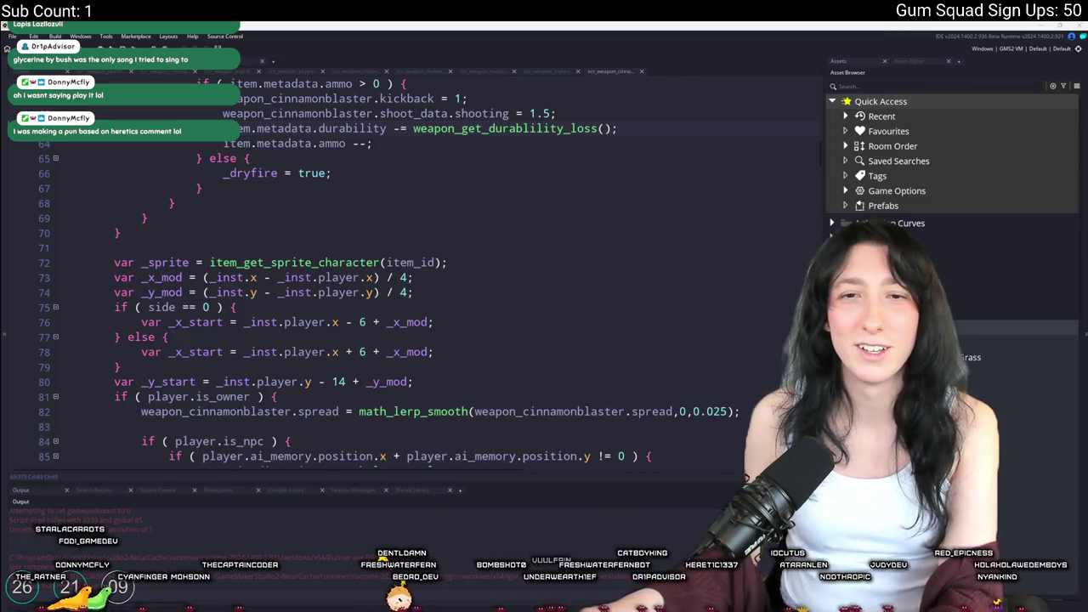
{"action": "key", "text": "alt+Tab"}
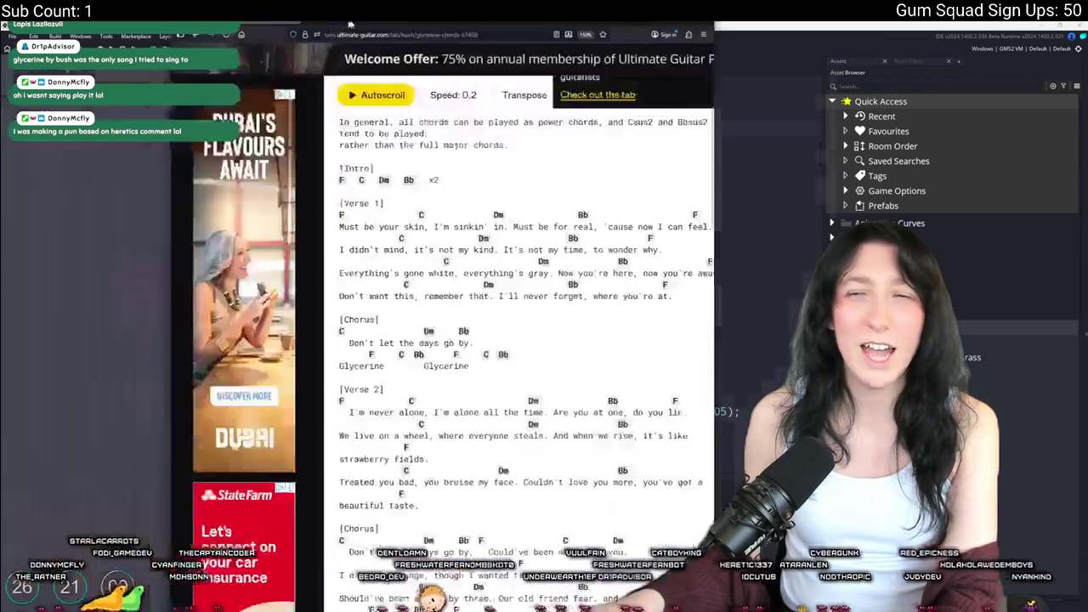
{"action": "scroll", "coordinate": [643, 348], "scroll_direction": "down", "scroll_amount": 2}
{"action": "scroll", "coordinate": [643, 347], "scroll_direction": "up", "scroll_amount": 1}
{"action": "scroll", "coordinate": [643, 347], "scroll_direction": "up", "scroll_amount": 1}
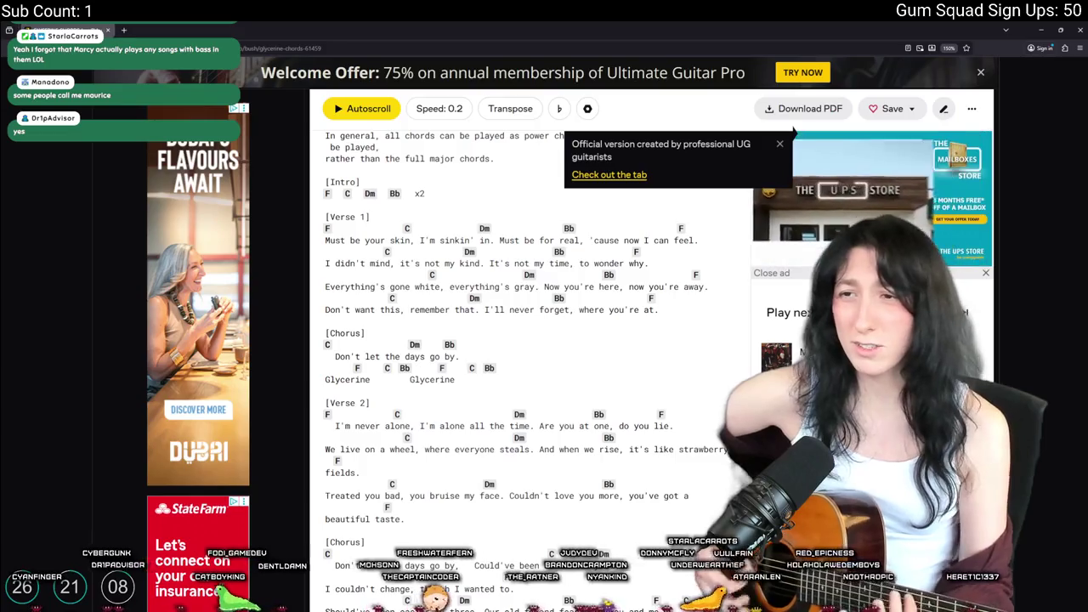
{"action": "scroll", "coordinate": [633, 303], "scroll_direction": "down", "scroll_amount": 1}
{"action": "scroll", "coordinate": [632, 303], "scroll_direction": "down", "scroll_amount": 1}
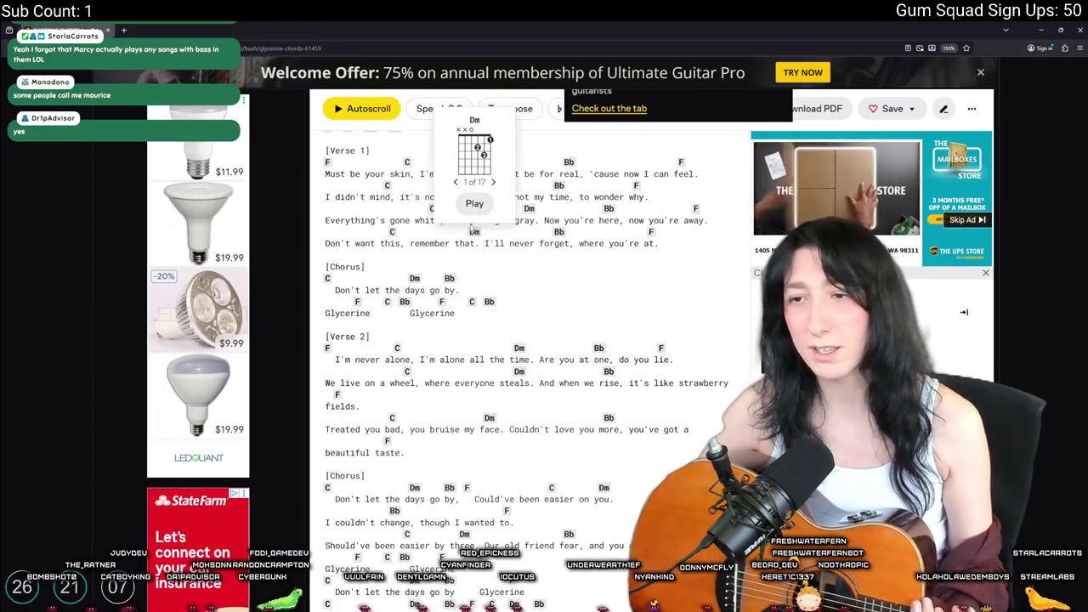
{"action": "scroll", "coordinate": [598, 443], "scroll_direction": "down", "scroll_amount": 5}
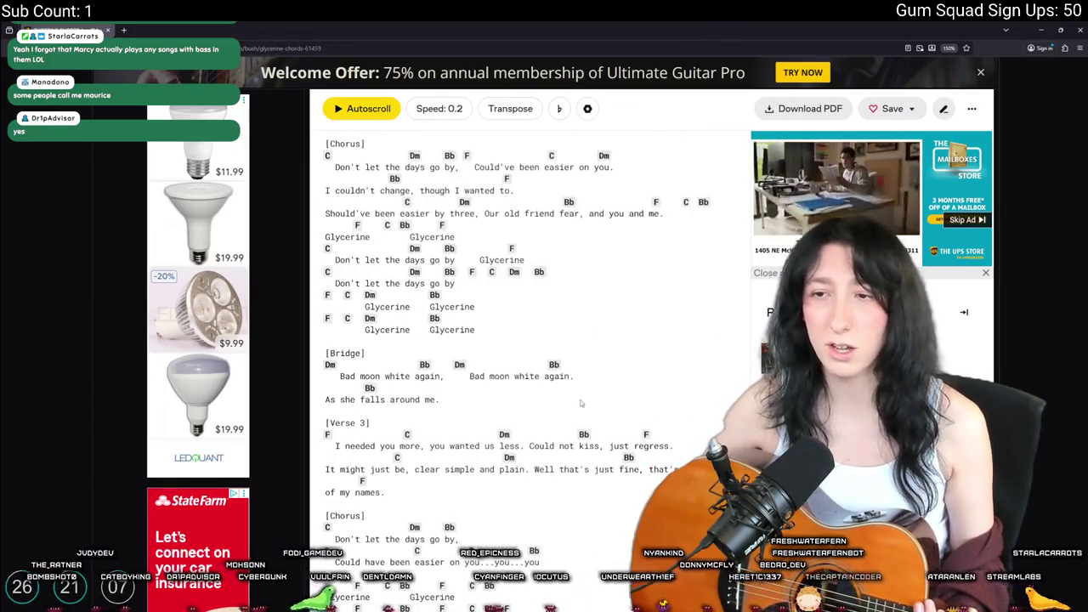
{"action": "scroll", "coordinate": [587, 387], "scroll_direction": "up", "scroll_amount": 1}
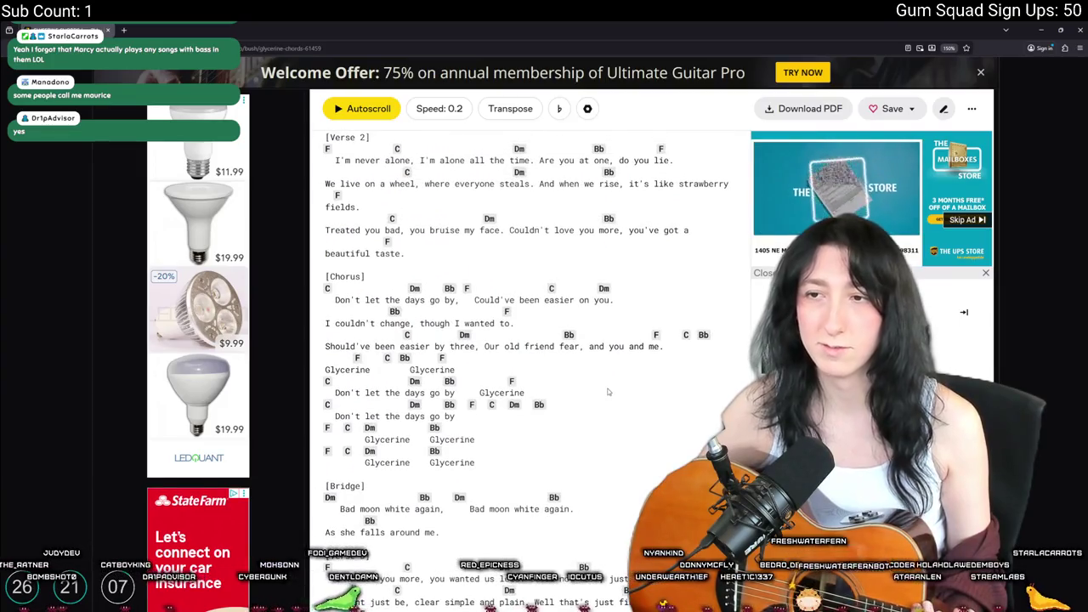
{"action": "scroll", "coordinate": [608, 392], "scroll_direction": "down", "scroll_amount": 1}
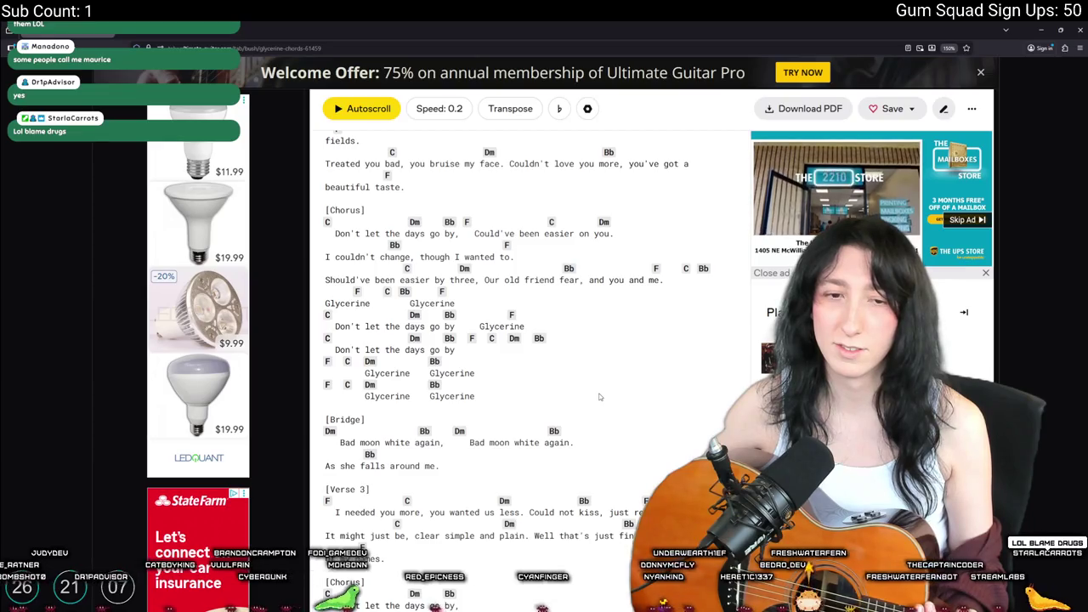
{"action": "scroll", "coordinate": [598, 397], "scroll_direction": "down", "scroll_amount": 3}
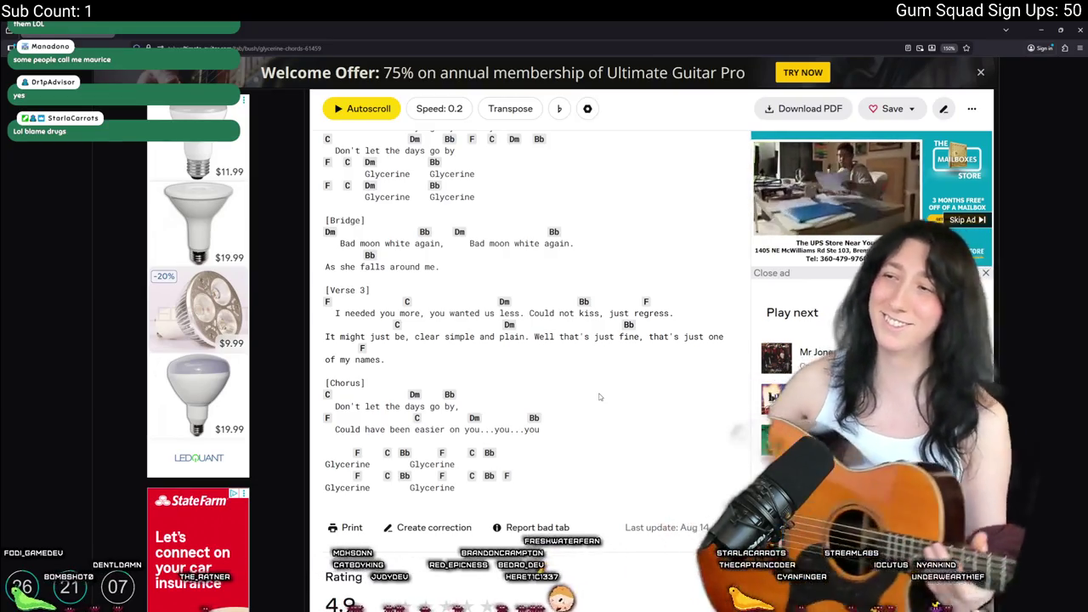
Alt+Tab back to GameMaker's Cinnamon Blaster weapon script
{"action": "key", "text": "alt+Tab"}
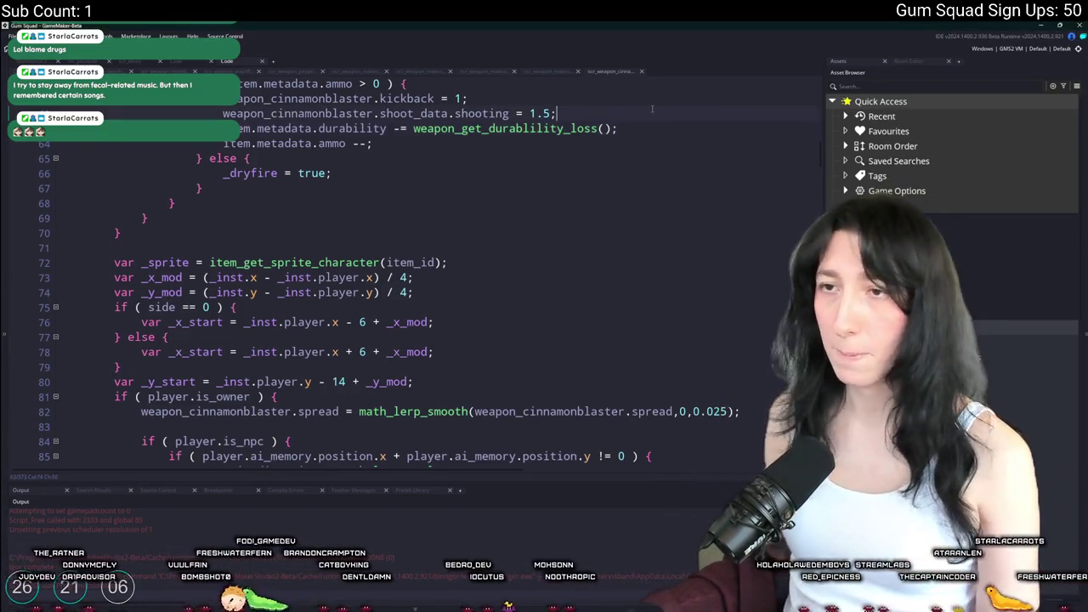
Close the Cinnamon Blaster, makeshift DMR and the other leftover weapon script tabs
{"action": "scroll", "coordinate": [632, 125], "scroll_direction": "up", "scroll_amount": 1}
{"action": "scroll", "coordinate": [631, 125], "scroll_direction": "up", "scroll_amount": 1}
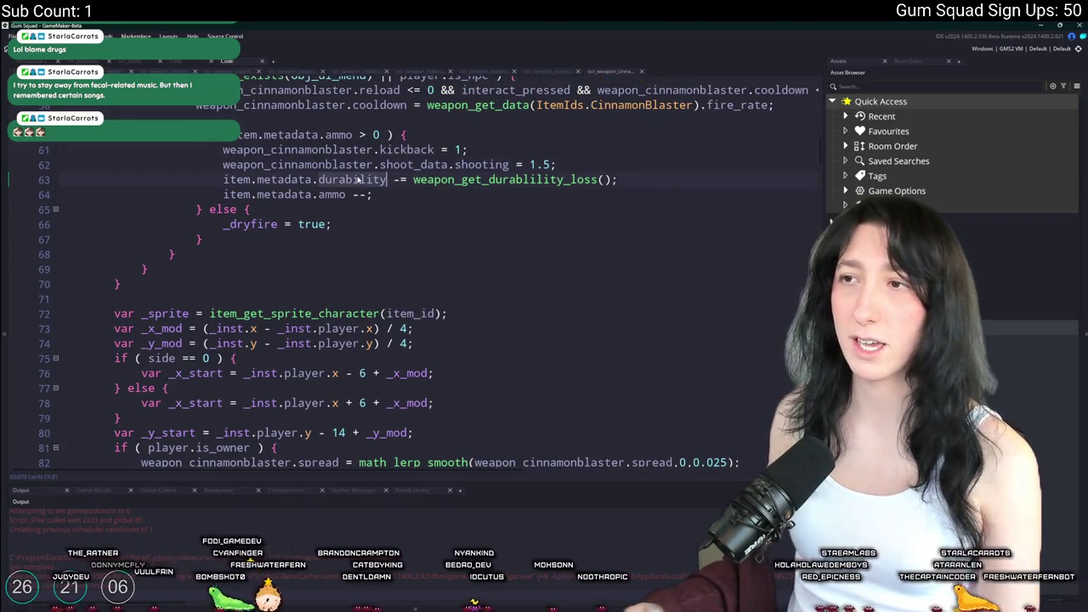
{"action": "middle_click", "coordinate": [607, 75]}
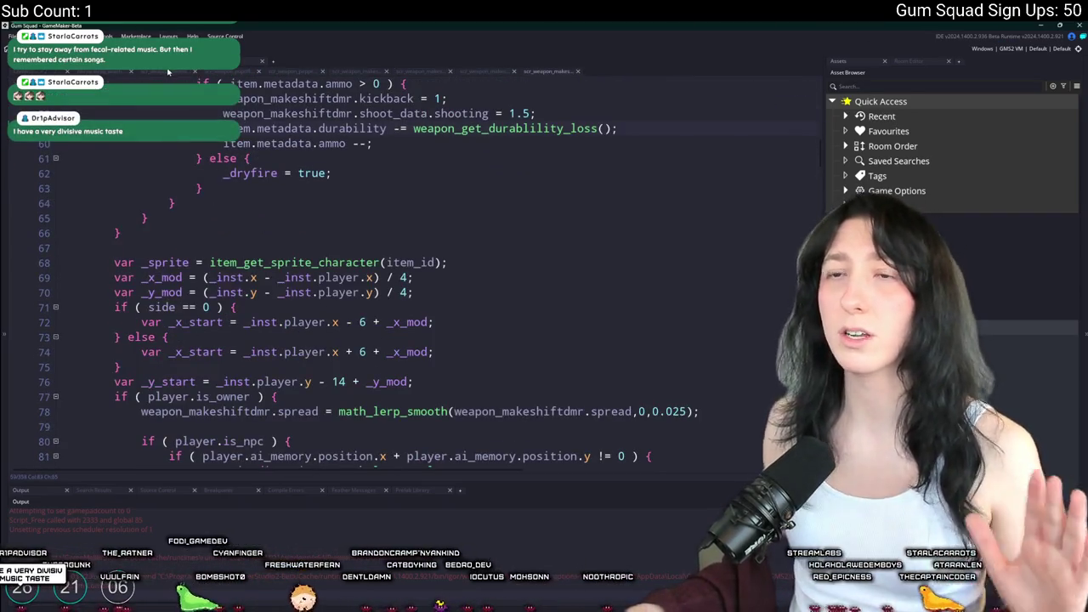
{"action": "middle_click", "coordinate": [108, 71]}
{"action": "middle_click", "coordinate": [108, 71]}
{"action": "middle_click", "coordinate": [108, 71]}
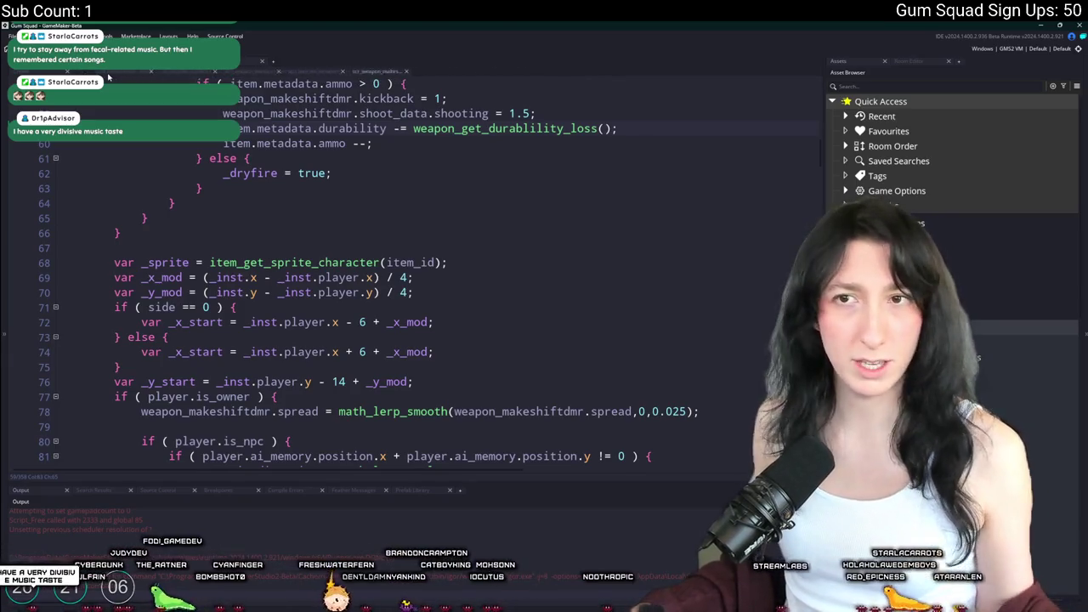
{"action": "middle_click", "coordinate": [108, 71]}
{"action": "middle_click", "coordinate": [108, 71]}
{"action": "middle_click", "coordinate": [108, 72]}
{"action": "middle_click", "coordinate": [108, 72]}
{"action": "middle_click", "coordinate": [108, 72]}
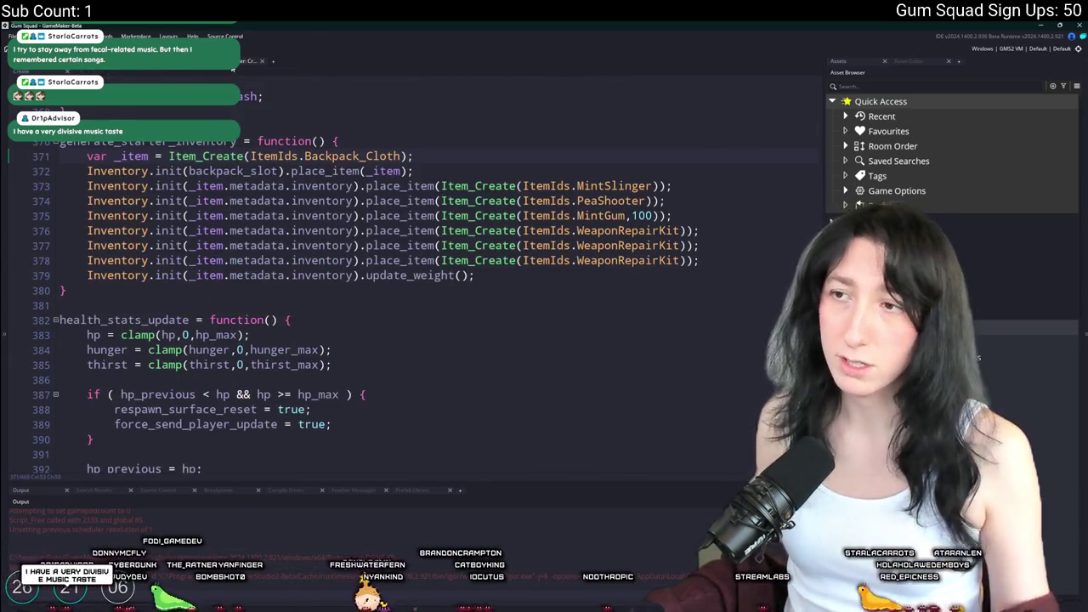
{"action": "middle_click", "coordinate": [108, 71]}
Search all scripts for 'durability < 100' and open the crafting-script match on line 138
{"action": "key", "text": "ctrl+f"}
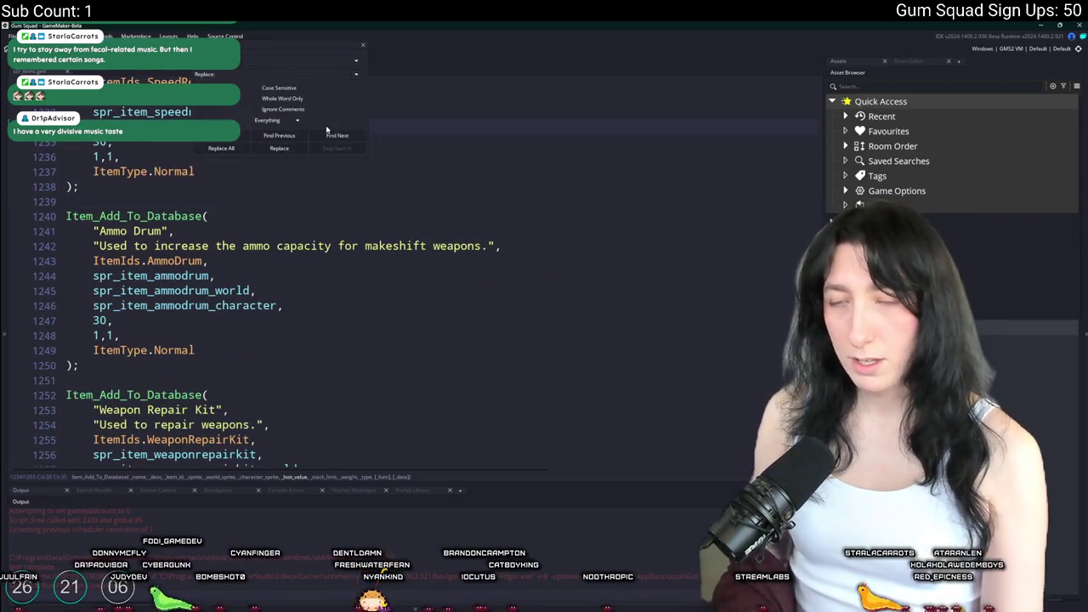
{"action": "key", "text": "Return"}
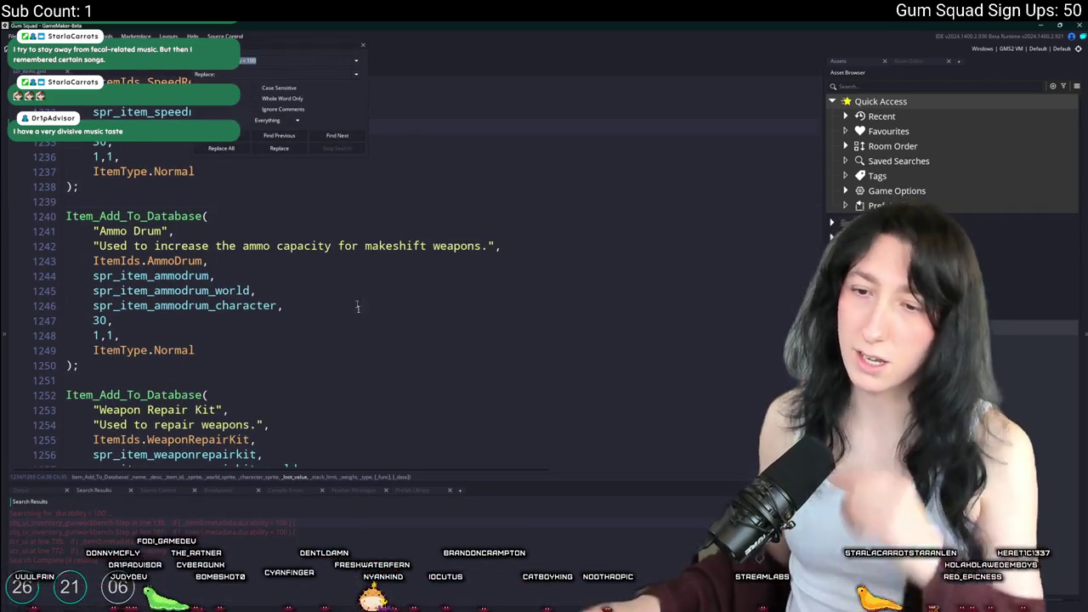
{"action": "double_click", "coordinate": [198, 523]}
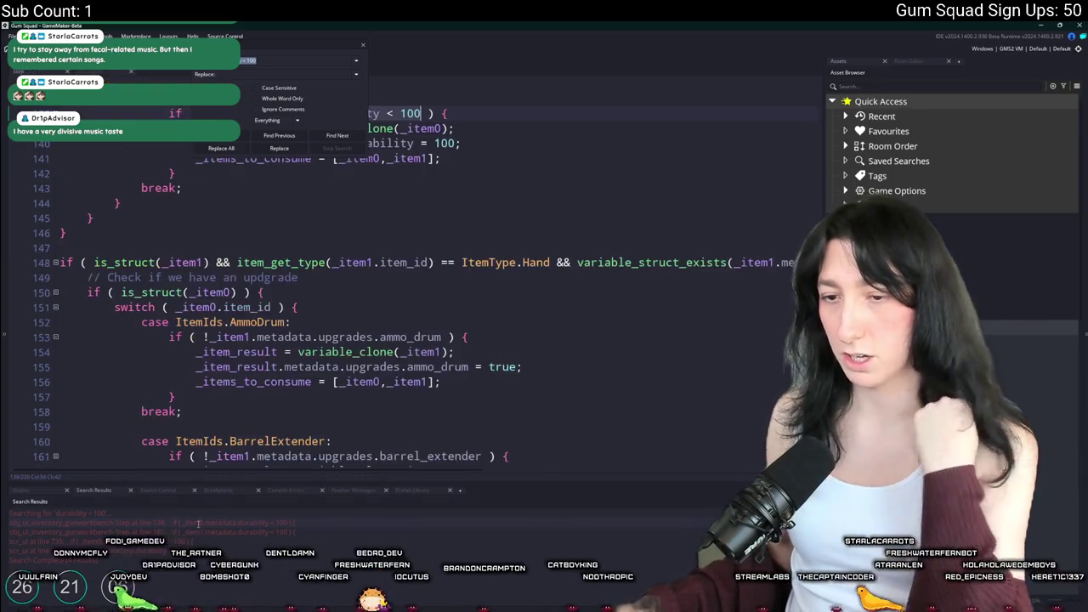
{"action": "left_click", "coordinate": [446, 113]}
{"action": "scroll", "coordinate": [445, 170], "scroll_direction": "up", "scroll_amount": 3}
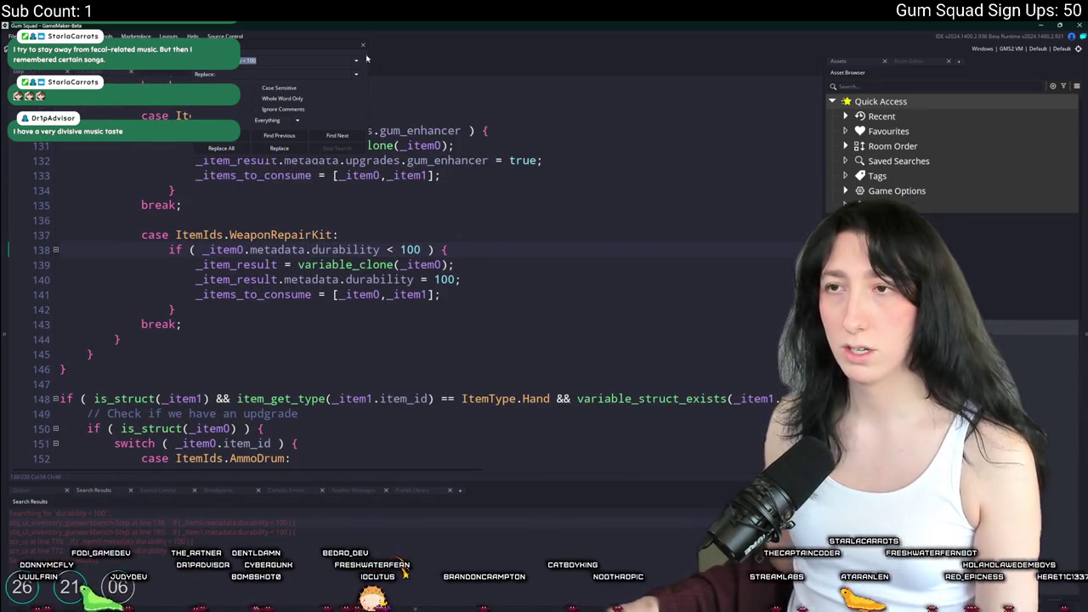
{"action": "key", "text": "Escape"}
Review the WeaponRepairKit case's durability code and place the cursor after the repair block
{"action": "double_click", "coordinate": [264, 235]}
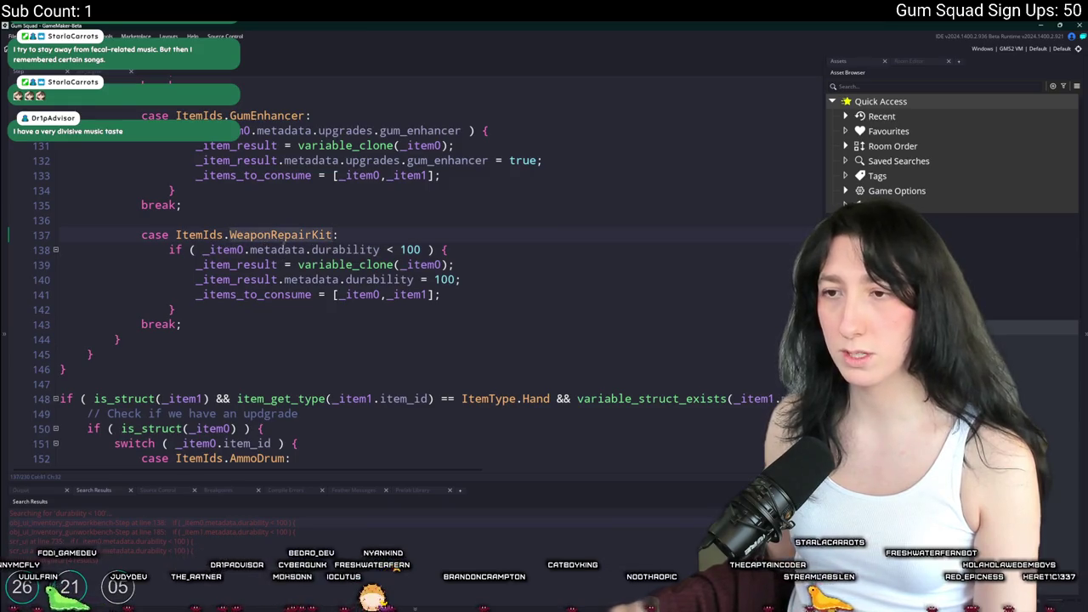
{"action": "left_click", "coordinate": [283, 235]}
{"action": "left_click_drag", "start_coordinate": [202, 249], "coordinate": [381, 250]}
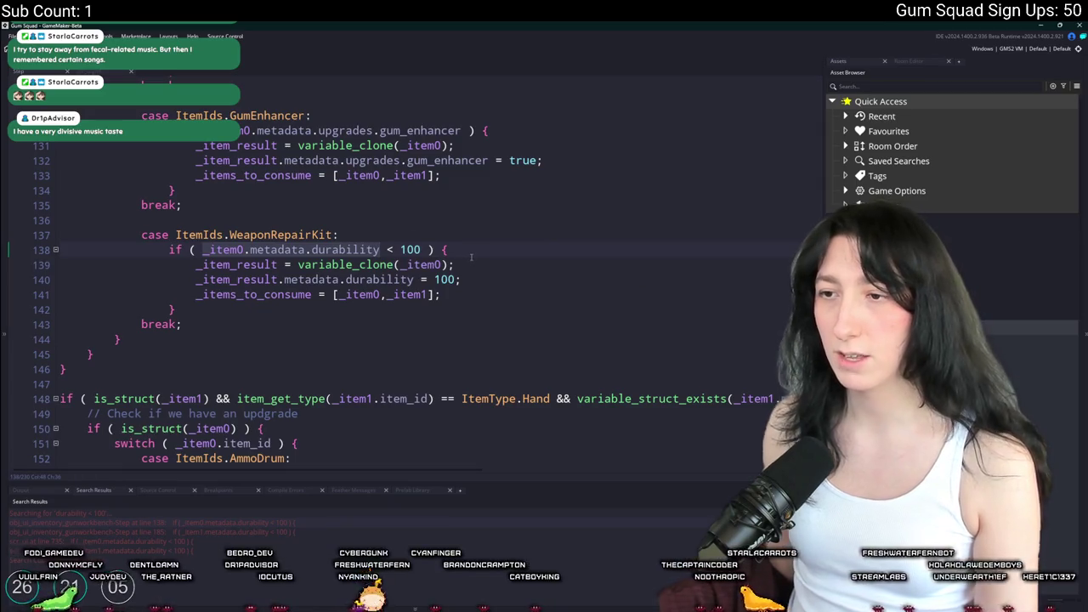
{"action": "left_click_drag", "start_coordinate": [414, 279], "coordinate": [196, 280]}
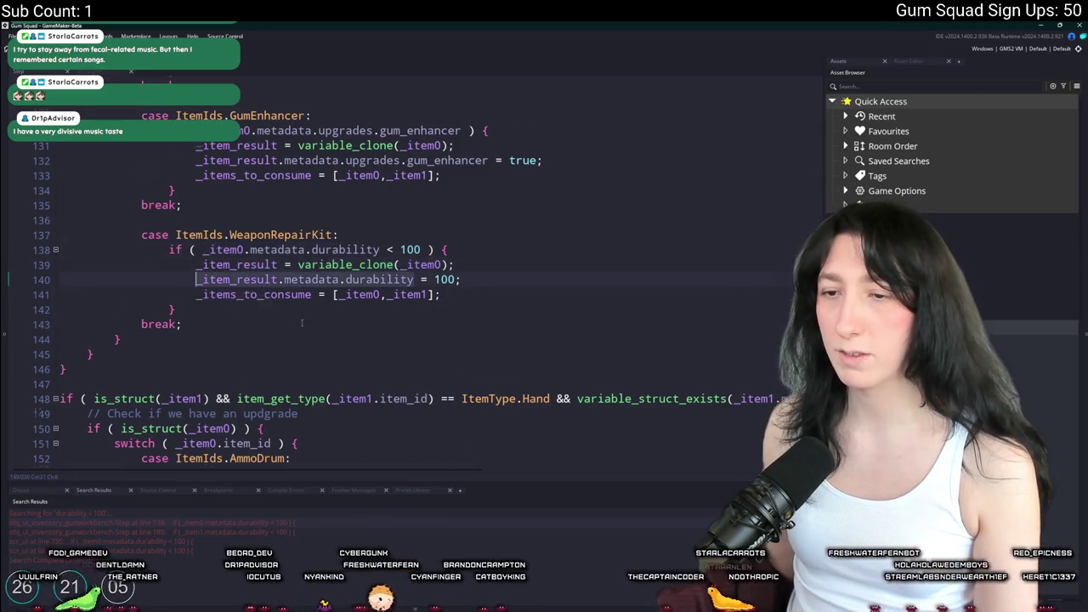
{"action": "scroll", "coordinate": [196, 280], "scroll_direction": "down", "scroll_amount": 2}
{"action": "scroll", "coordinate": [508, 318], "scroll_direction": "down", "scroll_amount": 3}
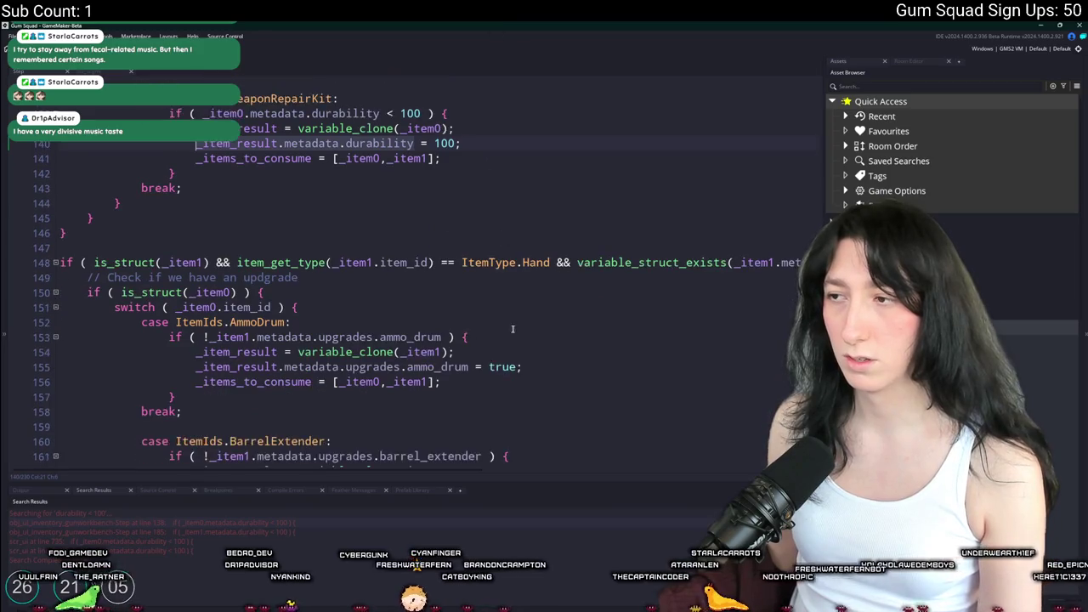
{"action": "scroll", "coordinate": [508, 318], "scroll_direction": "down", "scroll_amount": 2}
{"action": "scroll", "coordinate": [493, 327], "scroll_direction": "up", "scroll_amount": 1}
{"action": "scroll", "coordinate": [476, 336], "scroll_direction": "down", "scroll_amount": 10}
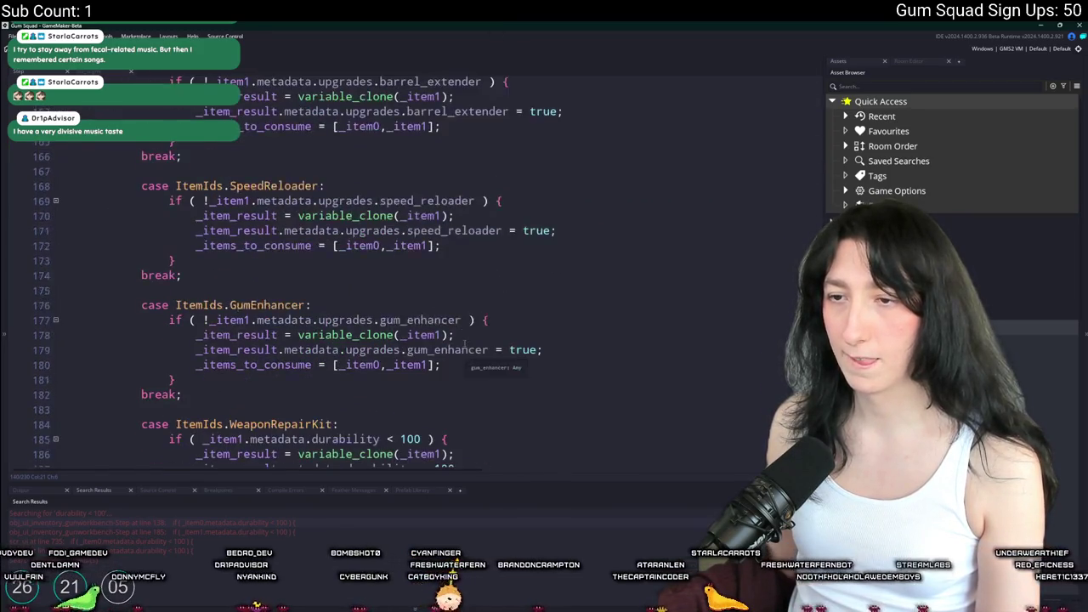
{"action": "scroll", "coordinate": [471, 334], "scroll_direction": "down", "scroll_amount": 3}
{"action": "scroll", "coordinate": [474, 326], "scroll_direction": "down", "scroll_amount": 4}
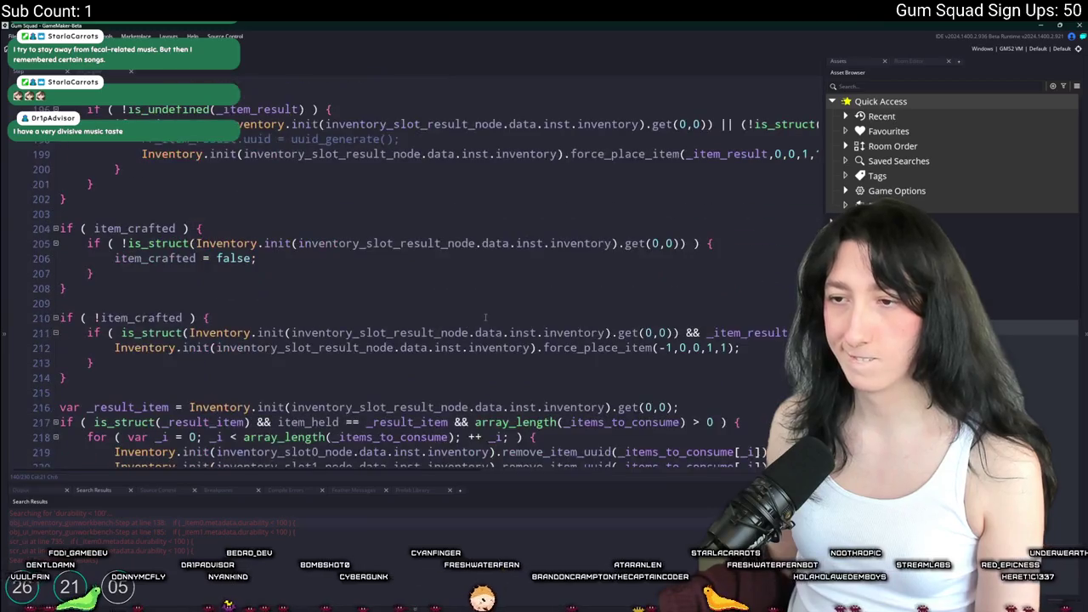
{"action": "scroll", "coordinate": [464, 319], "scroll_direction": "up", "scroll_amount": 10}
{"action": "scroll", "coordinate": [459, 289], "scroll_direction": "up", "scroll_amount": 11}
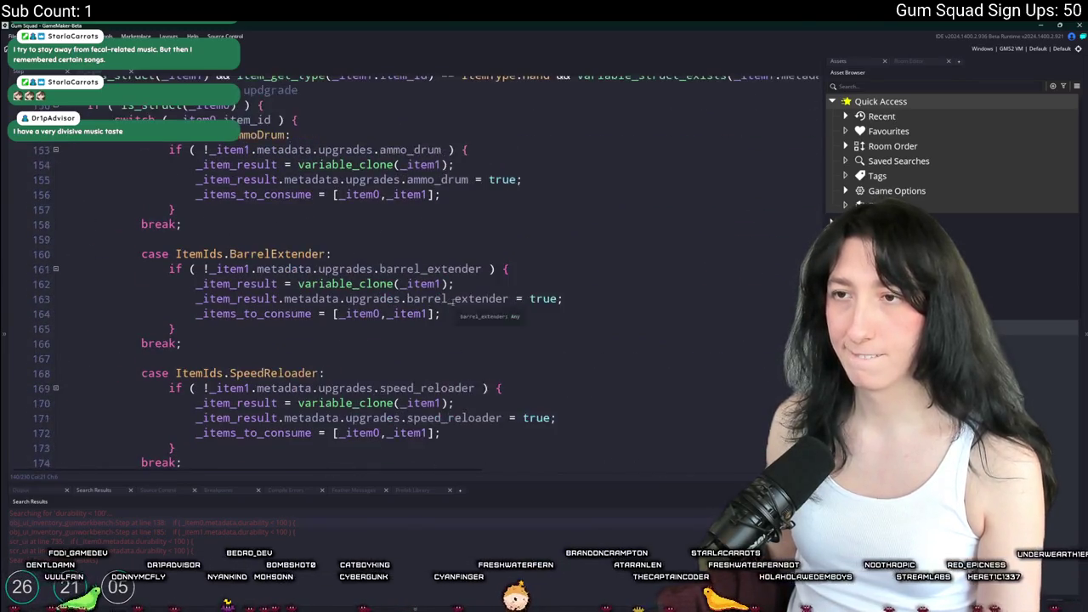
{"action": "left_click", "coordinate": [477, 210]}
Begin a log([current_time, call on a new line under 'case ItemIds.WeaponRepairKit:'
{"action": "key", "text": "Return"}
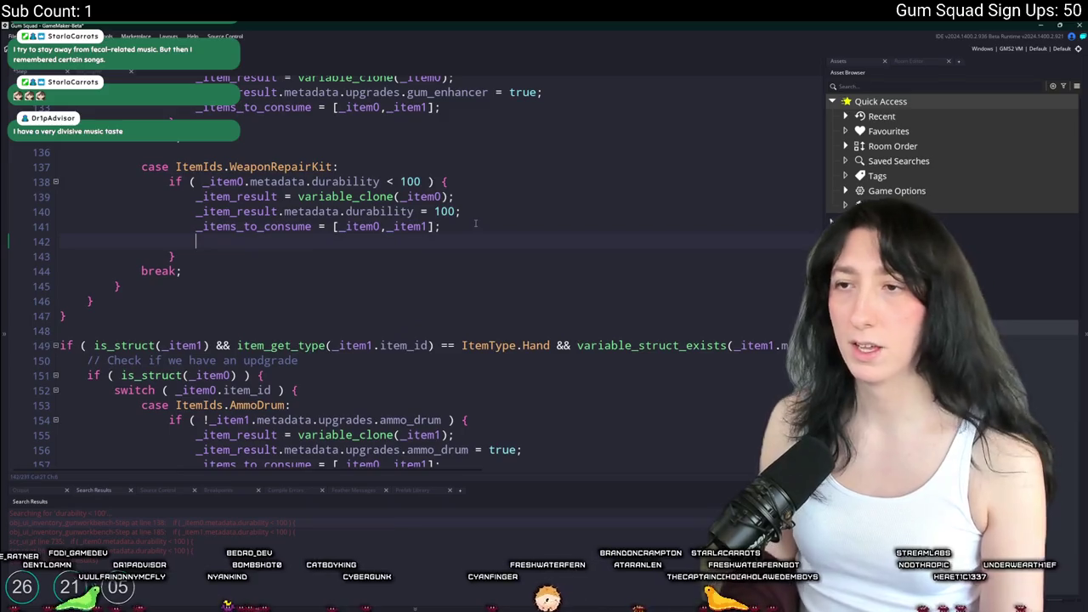
{"action": "type", "text": "log"}
{"action": "key", "text": "ctrl+z"}
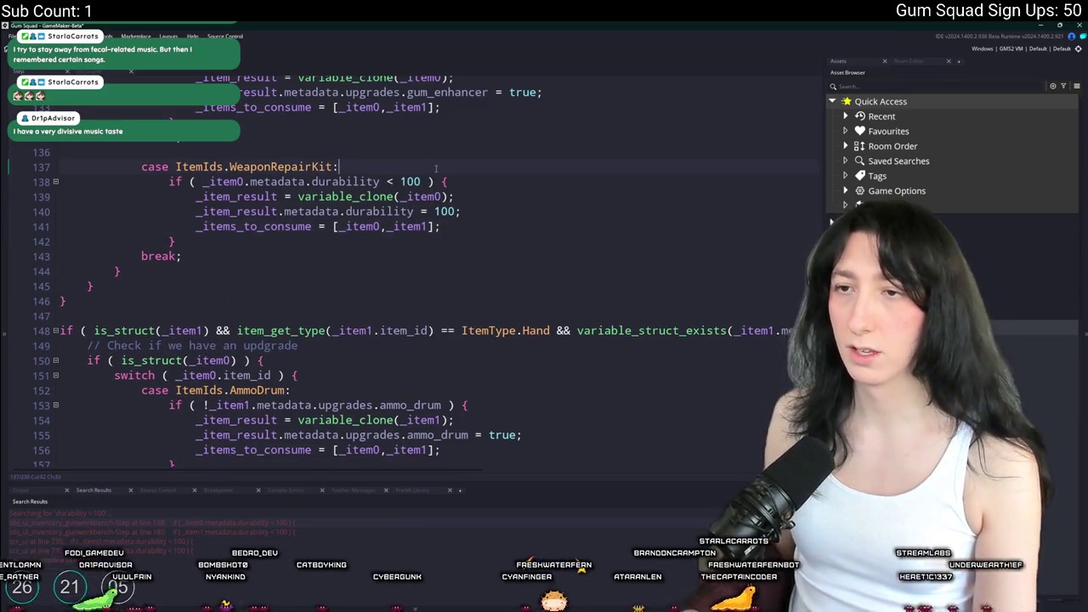
{"action": "left_click", "coordinate": [437, 168]}
{"action": "key", "text": "Return"}
{"action": "type", "text": "log([current_time,"}
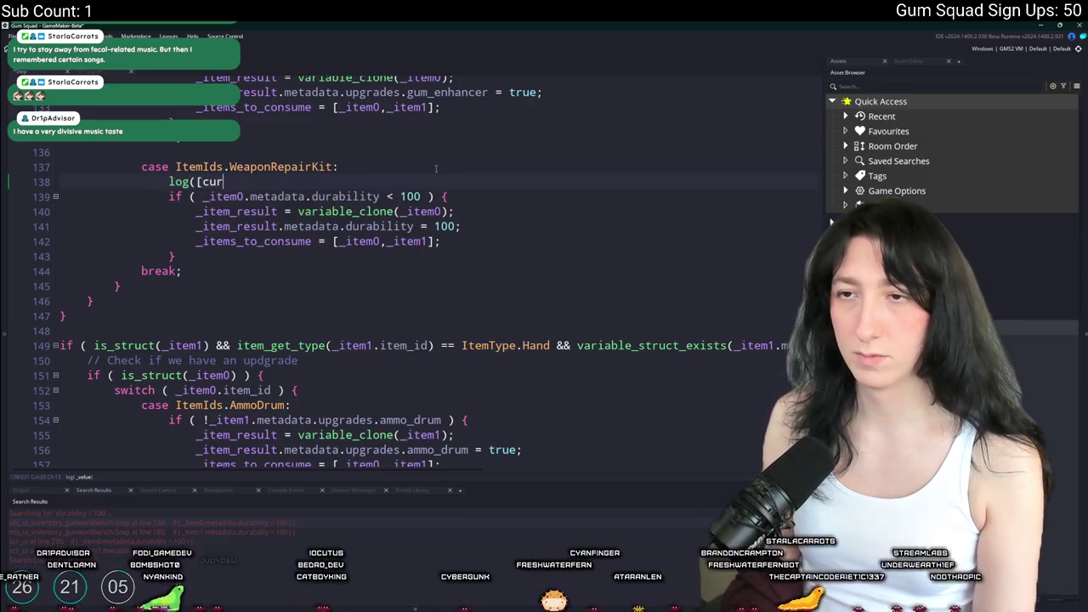
Finish it as log([current_time,_item0.metadata.durability]); and build and run with F5
{"action": "left_click", "coordinate": [380, 196]}
{"action": "left_click_drag", "start_coordinate": [380, 197], "coordinate": [202, 196]}
{"action": "key", "text": "ctrl+c"}
{"action": "left_click", "coordinate": [311, 181]}
{"action": "key", "text": "ctrl+v"}
{"action": "type", "text": "]);"}
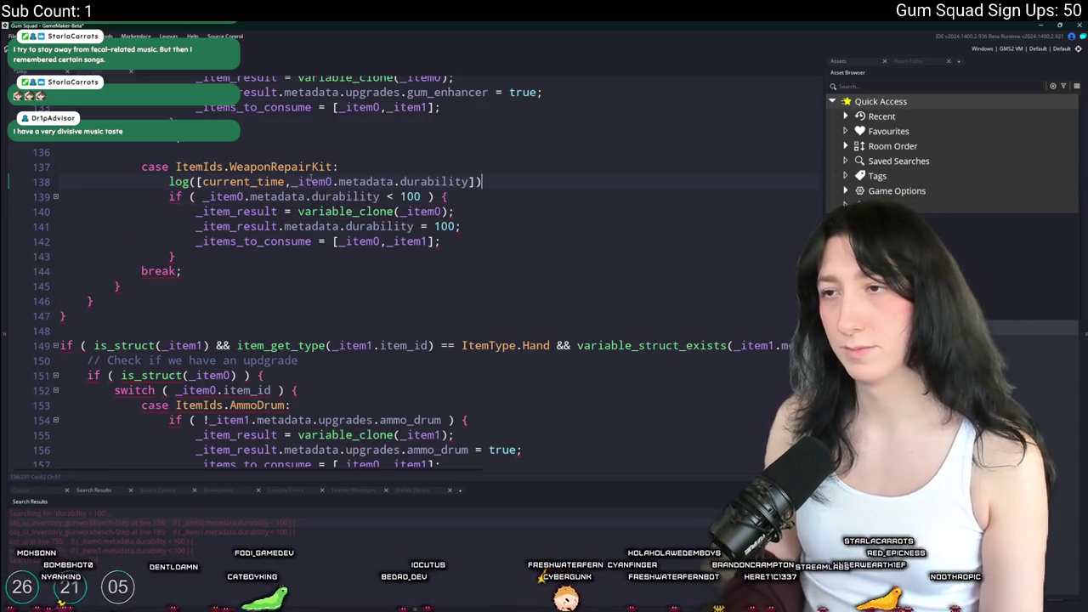
{"action": "key", "text": "F5"}
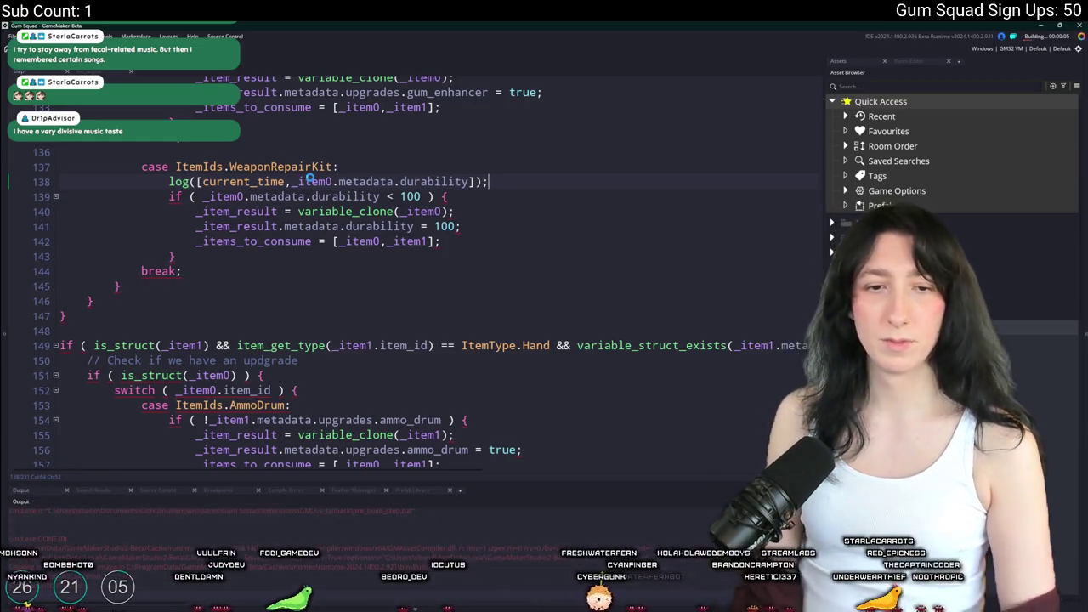
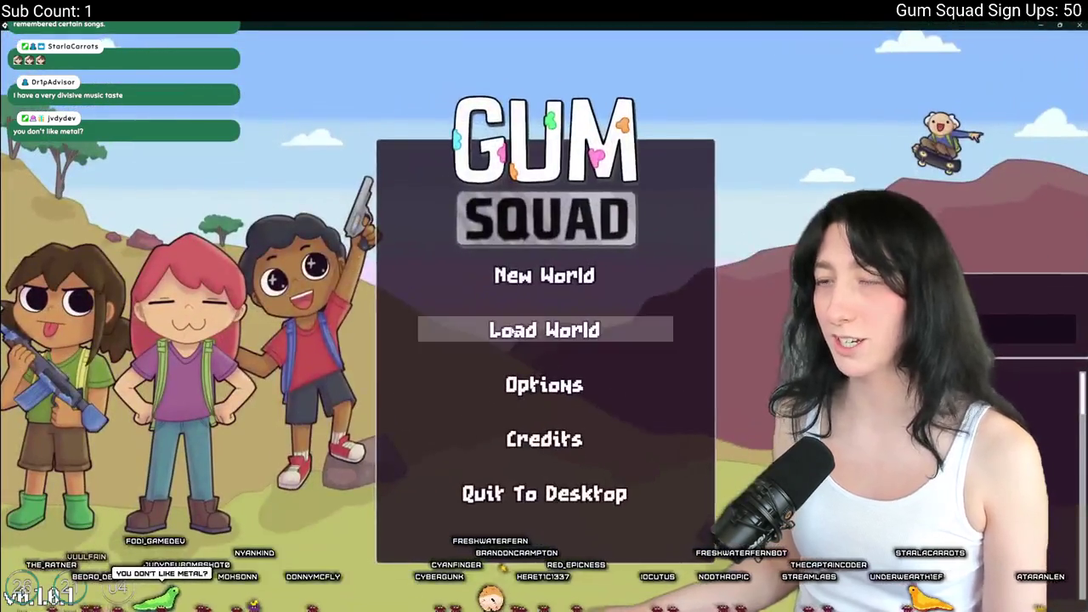
Host a lobby on the saved NewCat world, check the inventory, then return to GameMaker's code
{"action": "left_click", "coordinate": [544, 326]}
{"action": "left_click", "coordinate": [410, 370]}
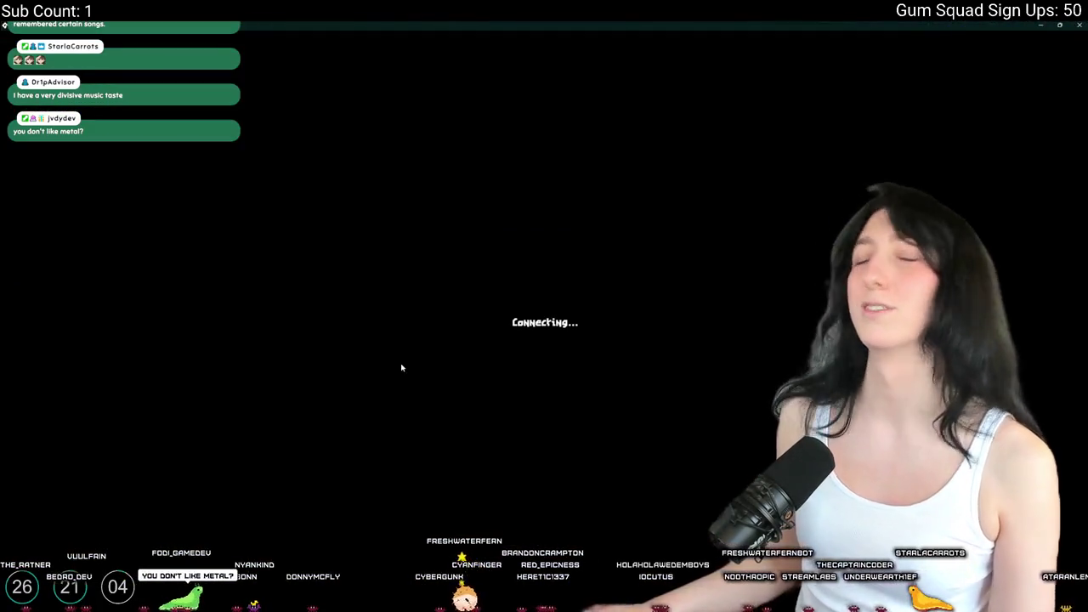
{"action": "key", "text": "Tab"}
{"action": "key", "text": "F11"}
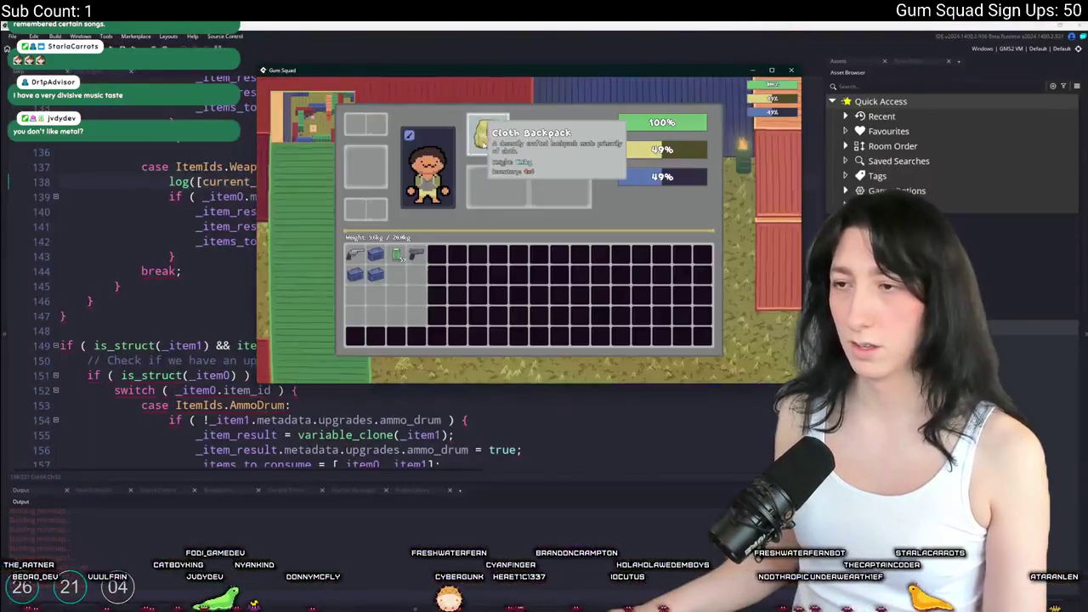
{"action": "key", "text": "Tab"}
{"action": "key", "text": "Tab"}
{"action": "key", "text": "Tab"}
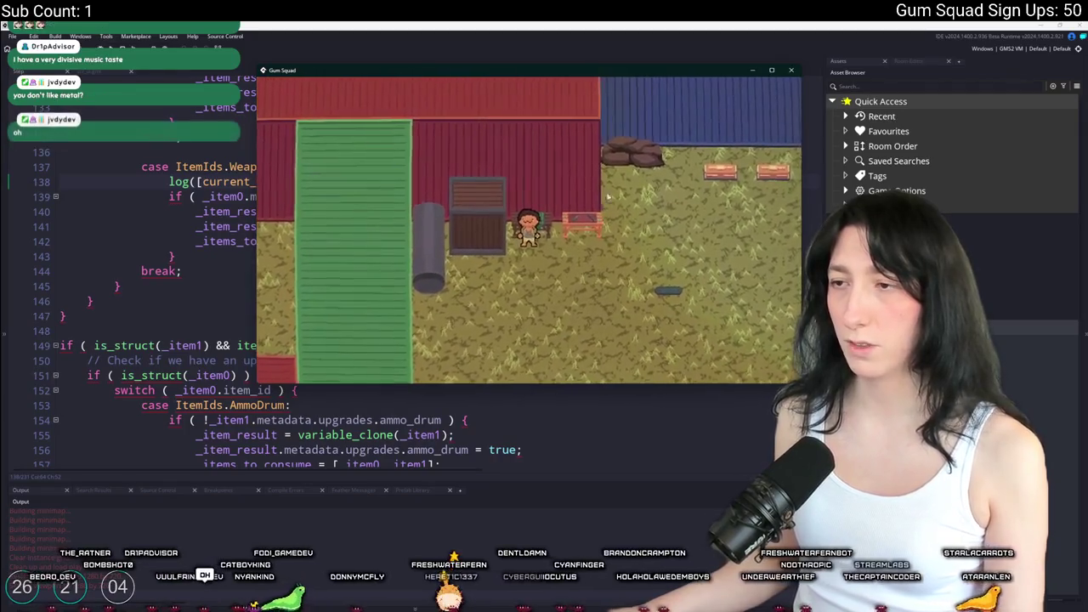
{"action": "left_click", "coordinate": [115, 226]}
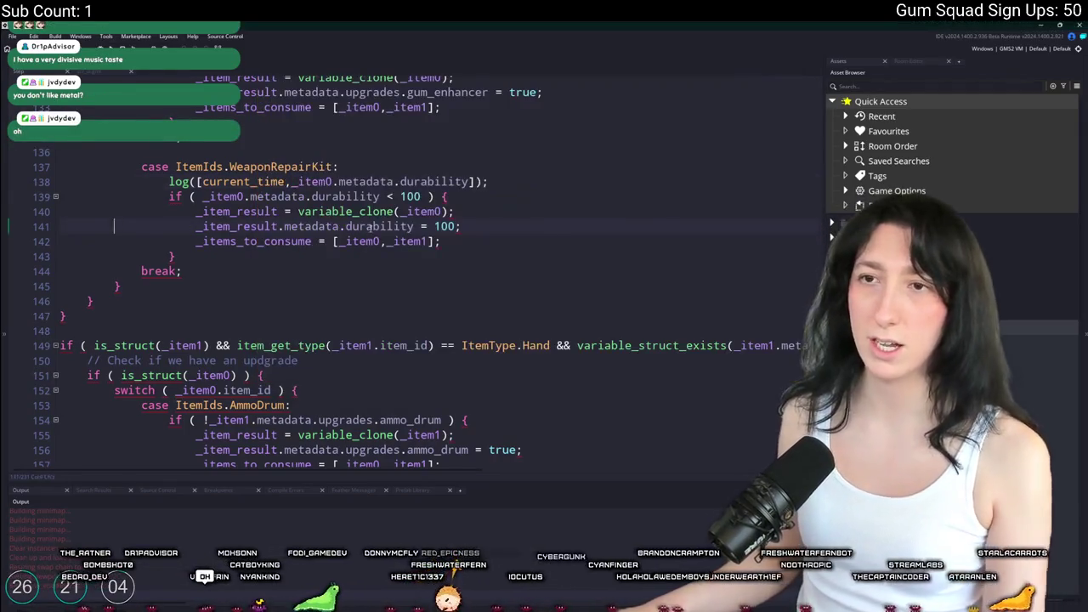
Locate the visibility assignment in obj_ui_inventory_crafting's Step code via project search, then rebuild and run
{"action": "key", "text": "ctrl+f"}
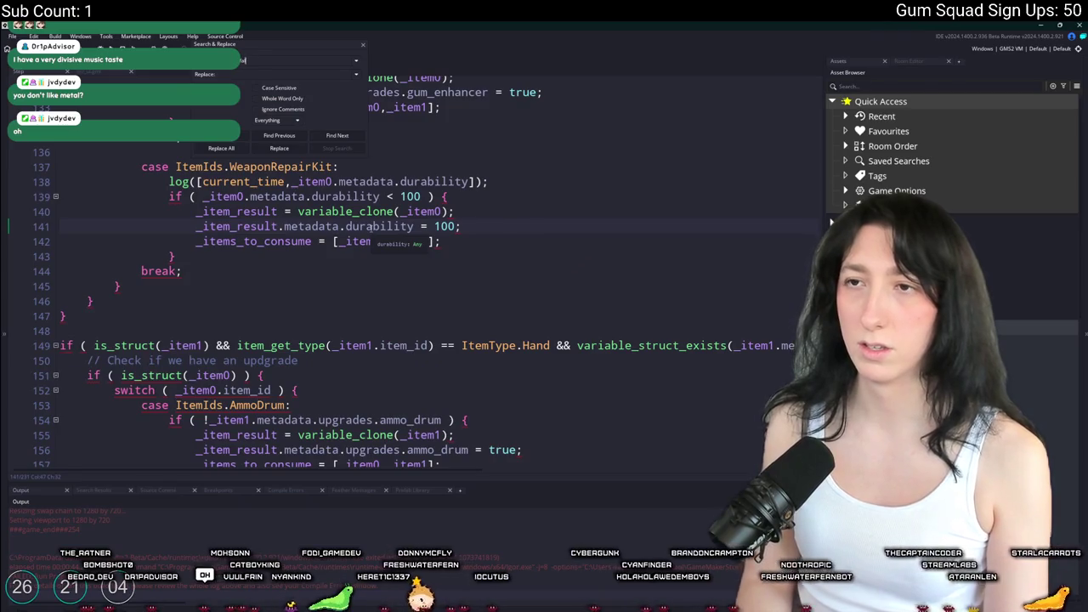
{"action": "type", "text": "e"}
{"action": "key", "text": "Return"}
{"action": "double_click", "coordinate": [200, 525]}
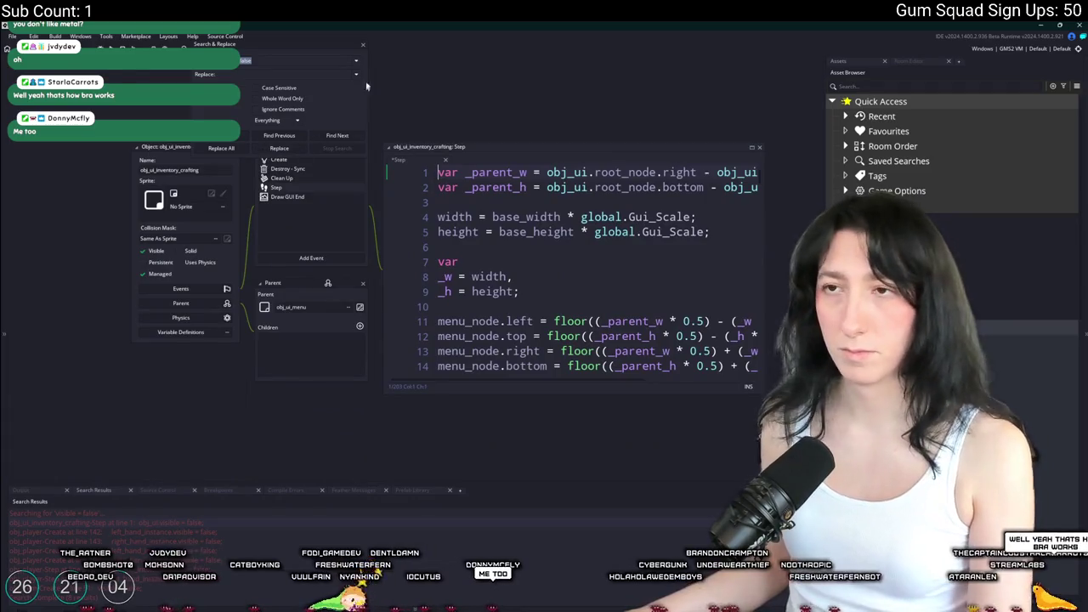
{"action": "left_click", "coordinate": [363, 44]}
{"action": "key", "text": "F5"}
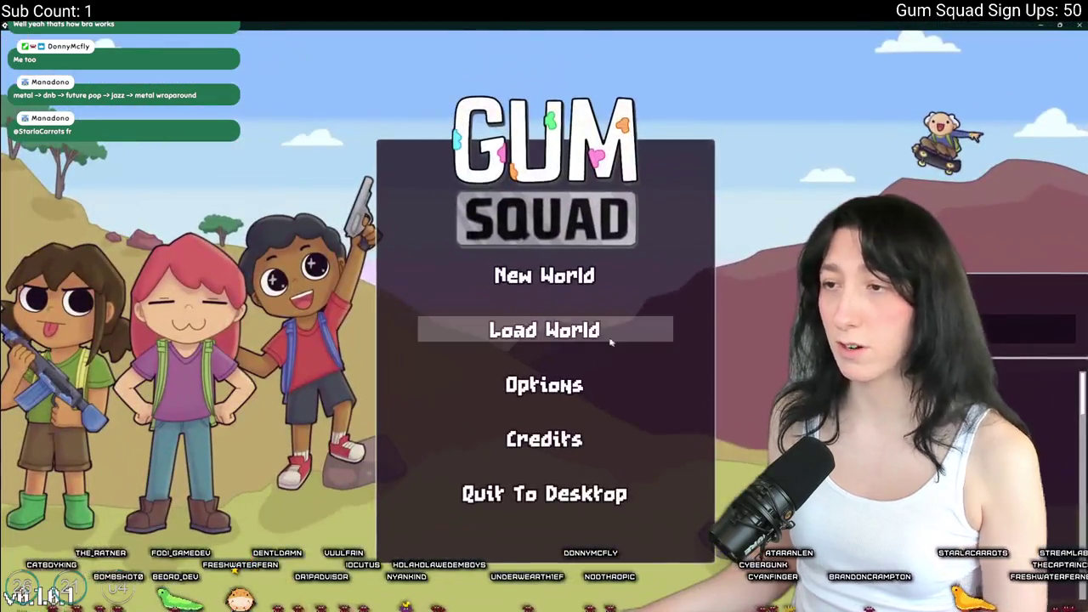
Host a lobby on the saved world and open the inventory's crafting panel
{"action": "left_click", "coordinate": [605, 337]}
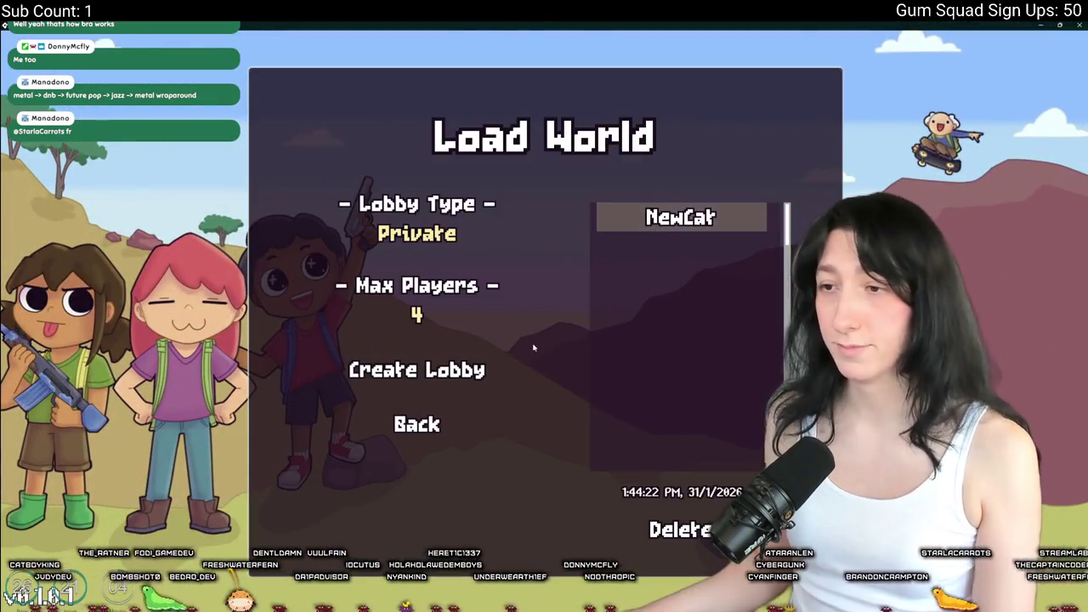
{"action": "left_click", "coordinate": [421, 364]}
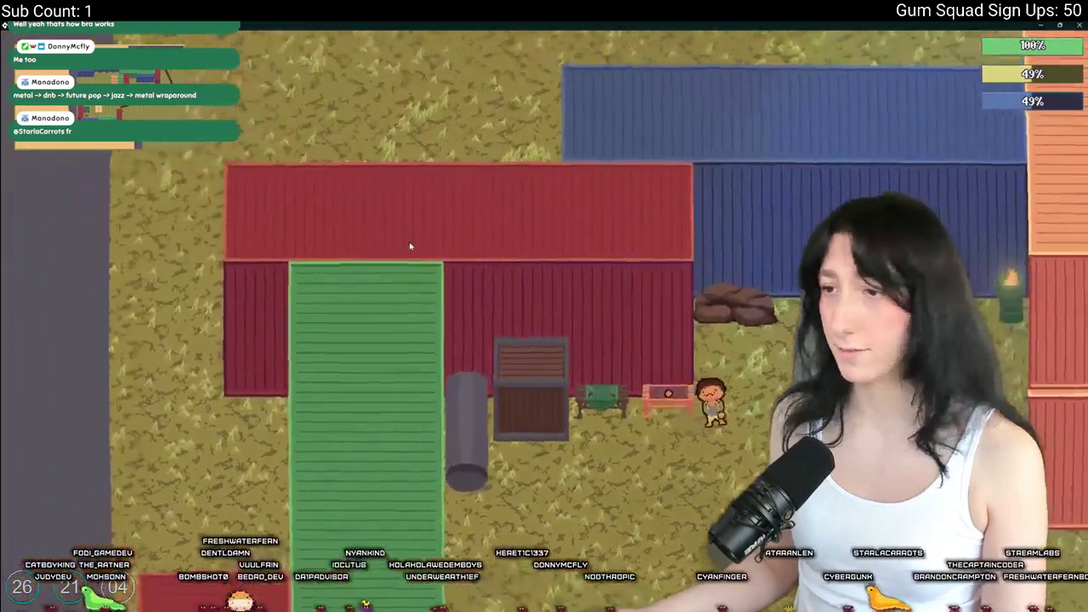
{"action": "key", "text": "e"}
{"action": "key", "text": "e"}
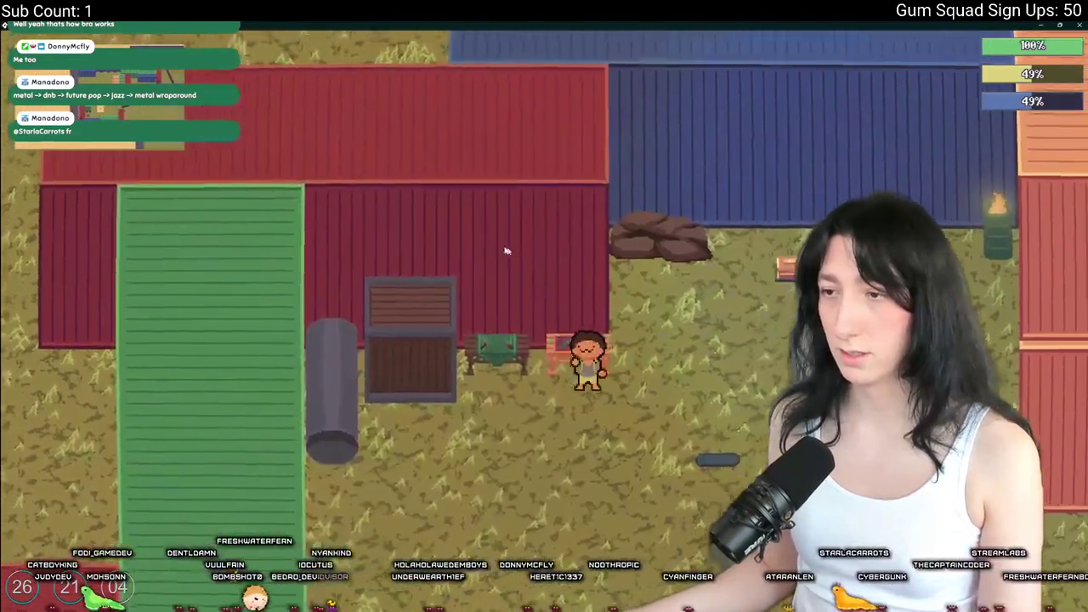
{"action": "key", "text": "e"}
Swap out the Mint Slinger, place the Pea Shooter and Weapon Repair Kit in the crafting slots, then quit
{"action": "left_click", "coordinate": [197, 367]}
{"action": "left_click", "coordinate": [239, 367]}
{"action": "key", "text": "F11"}
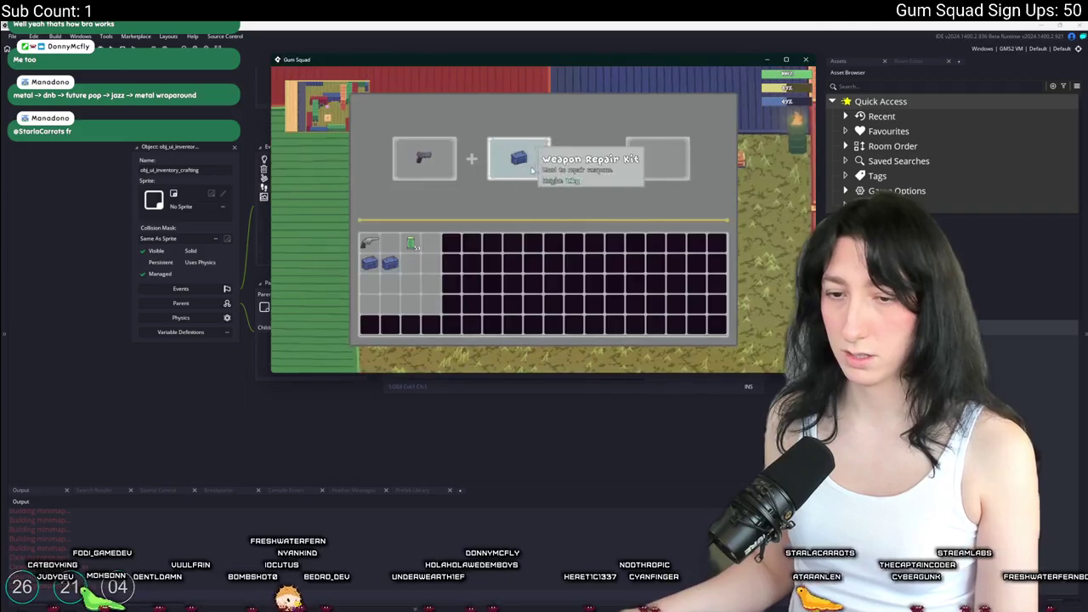
{"action": "left_click", "coordinate": [510, 159]}
{"action": "left_click", "coordinate": [508, 158]}
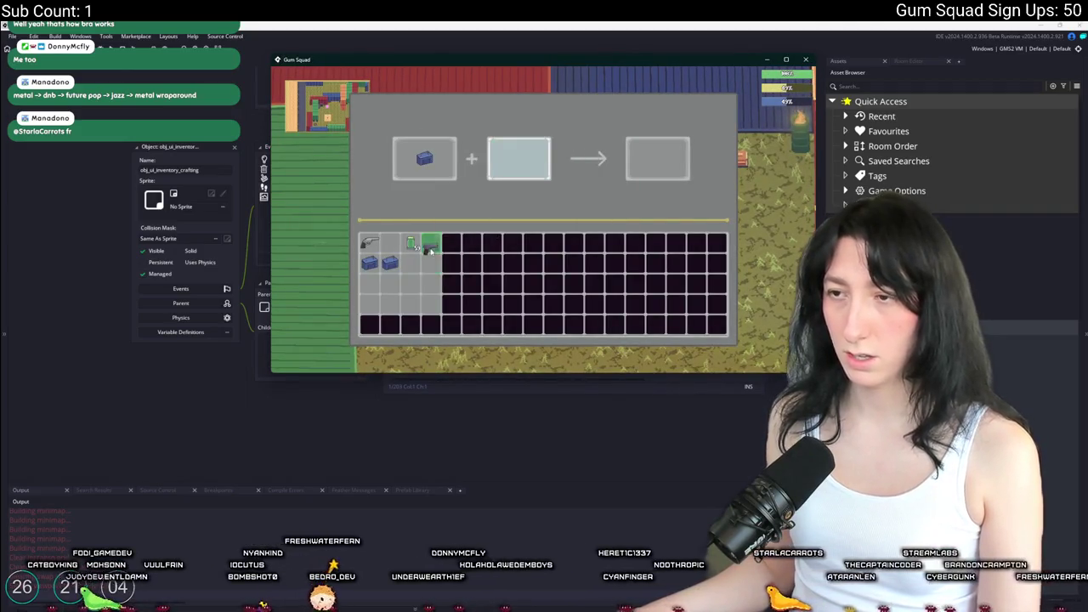
{"action": "left_click", "coordinate": [424, 158]}
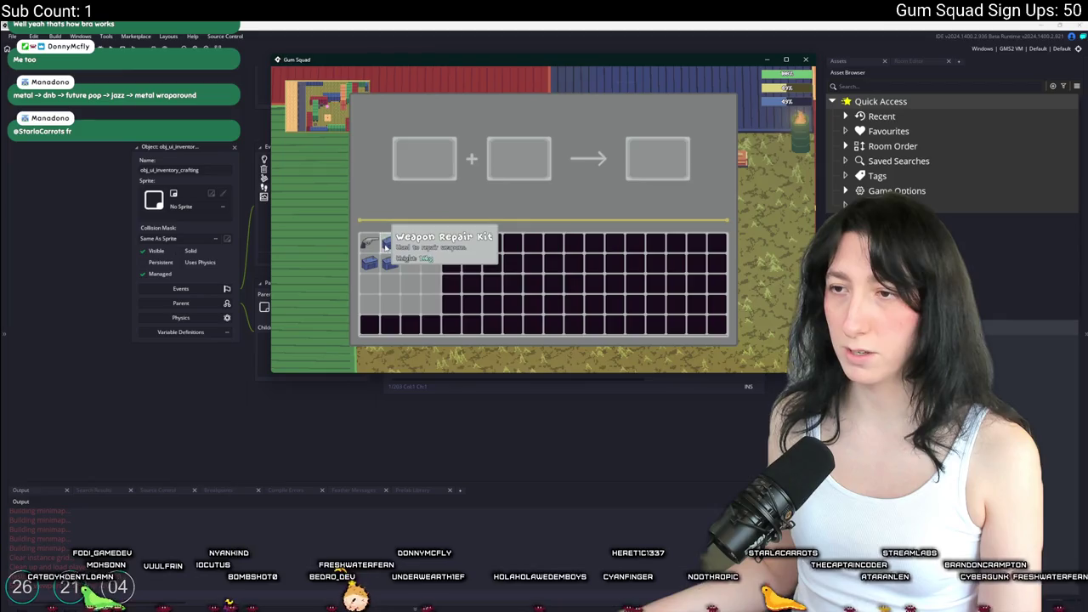
{"action": "mouse_move", "coordinate": [386, 245]}
{"action": "left_mouse_down"}
{"action": "mouse_move", "coordinate": [468, 158]}
{"action": "mouse_move", "coordinate": [516, 158]}
{"action": "mouse_move", "coordinate": [418, 182]}
{"action": "mouse_move", "coordinate": [430, 166]}
{"action": "left_mouse_up"}
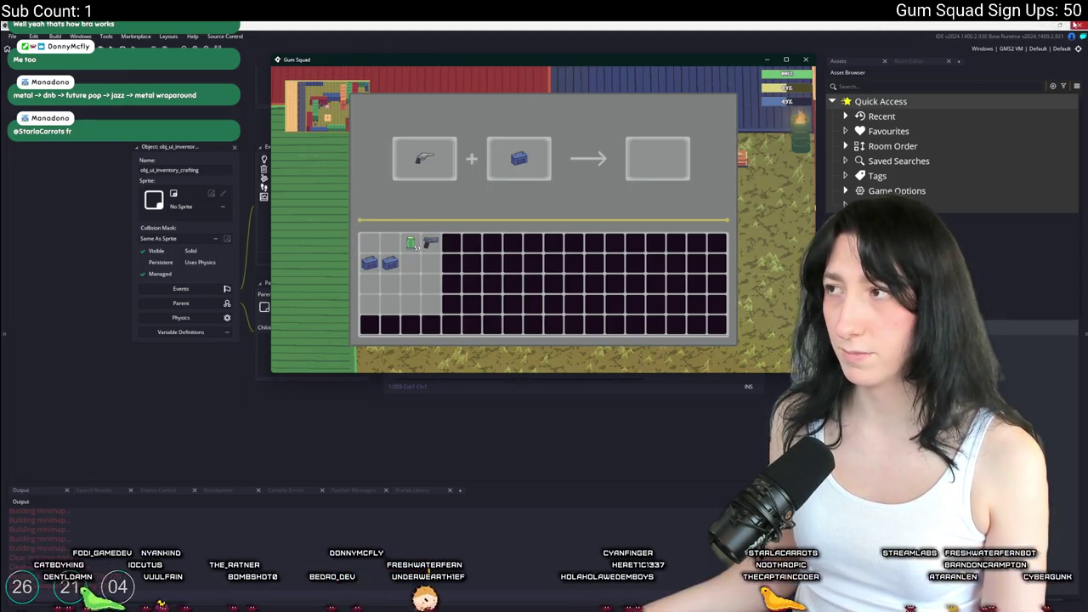
{"action": "key", "text": "Escape"}
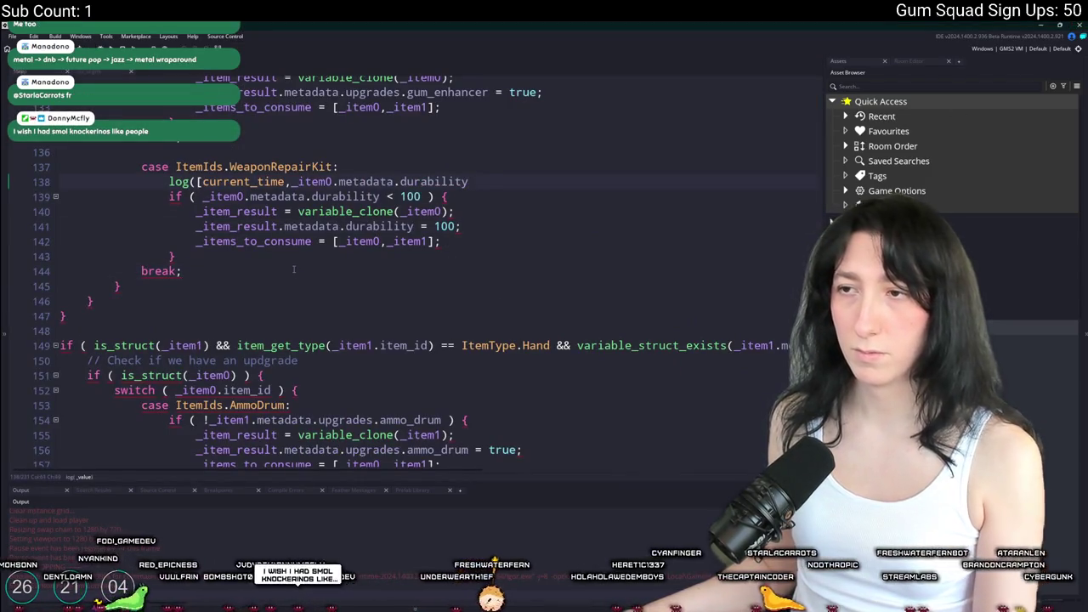
Review the upgradable weapon detection condition on line 101
{"action": "scroll", "coordinate": [646, 423], "scroll_direction": "up", "scroll_amount": 10}
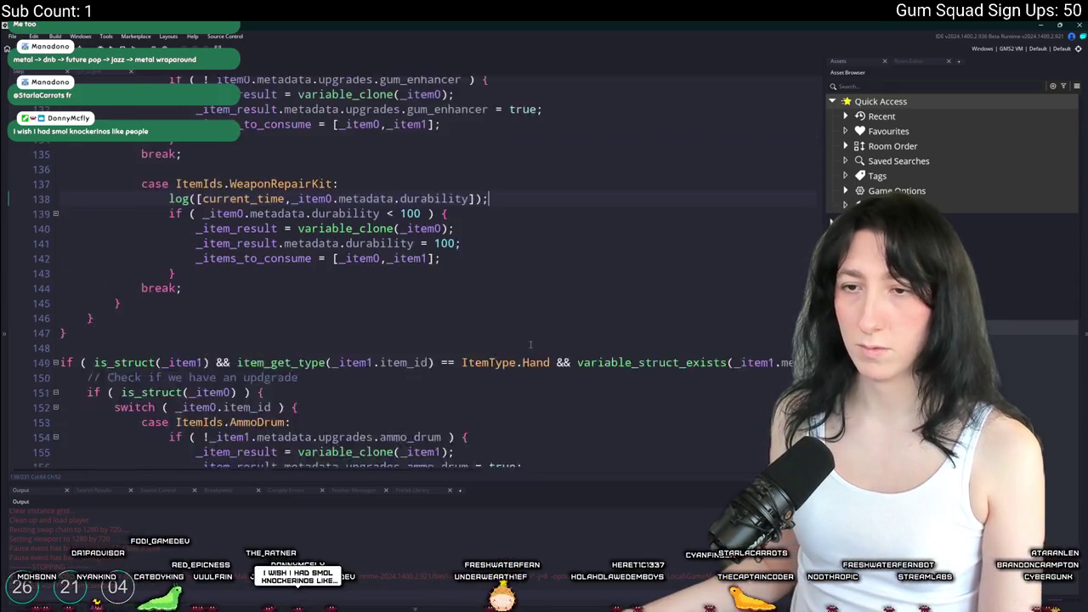
{"action": "scroll", "coordinate": [521, 382], "scroll_direction": "up", "scroll_amount": 3}
{"action": "left_click", "coordinate": [662, 263]}
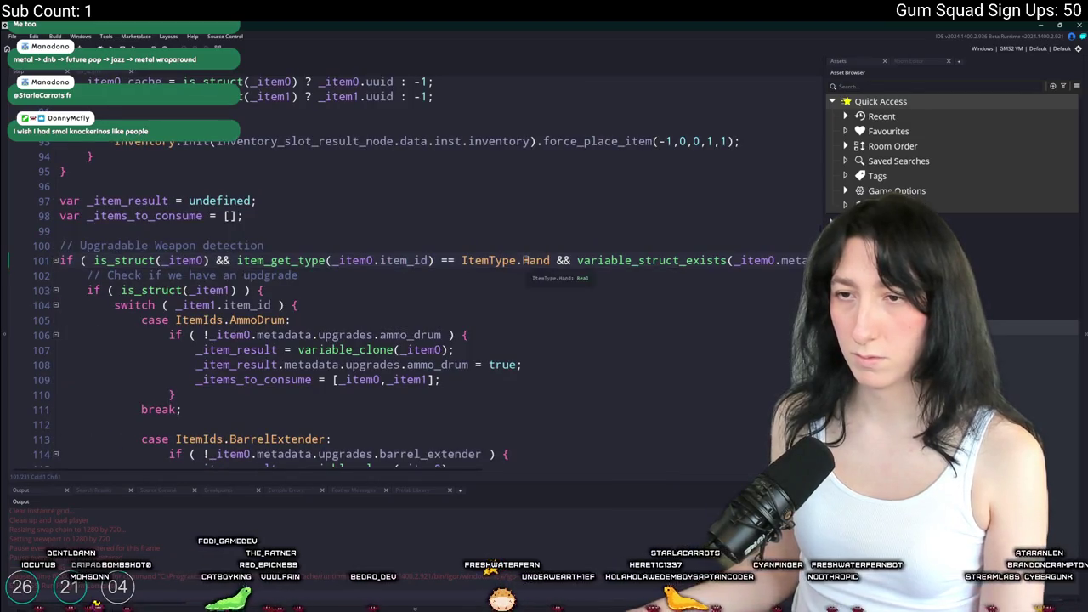
{"action": "scroll", "coordinate": [490, 260], "scroll_direction": "down", "scroll_amount": 1}
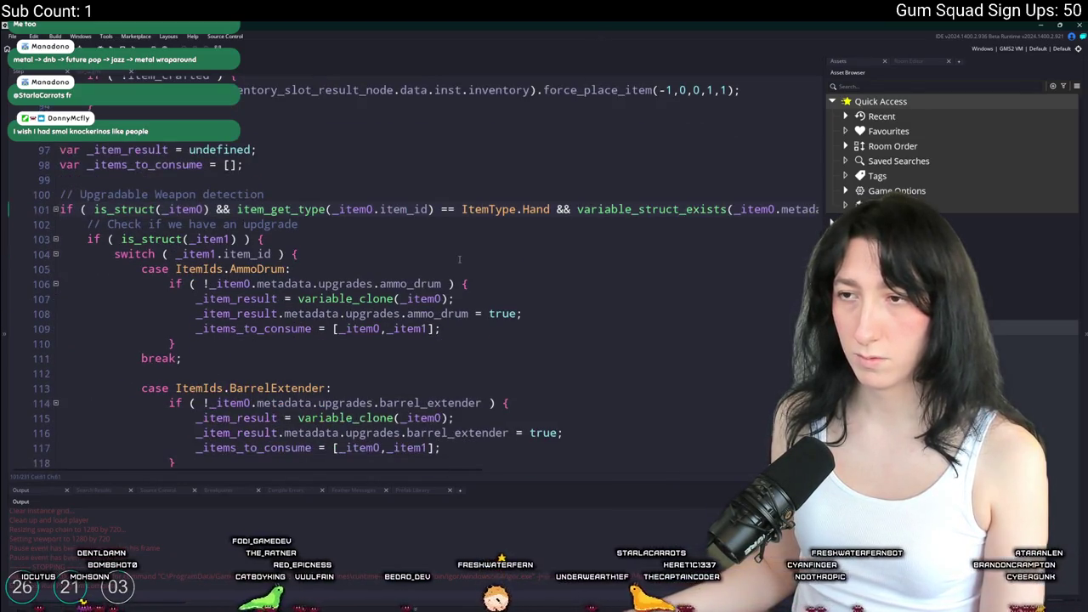
{"action": "key", "text": "End"}
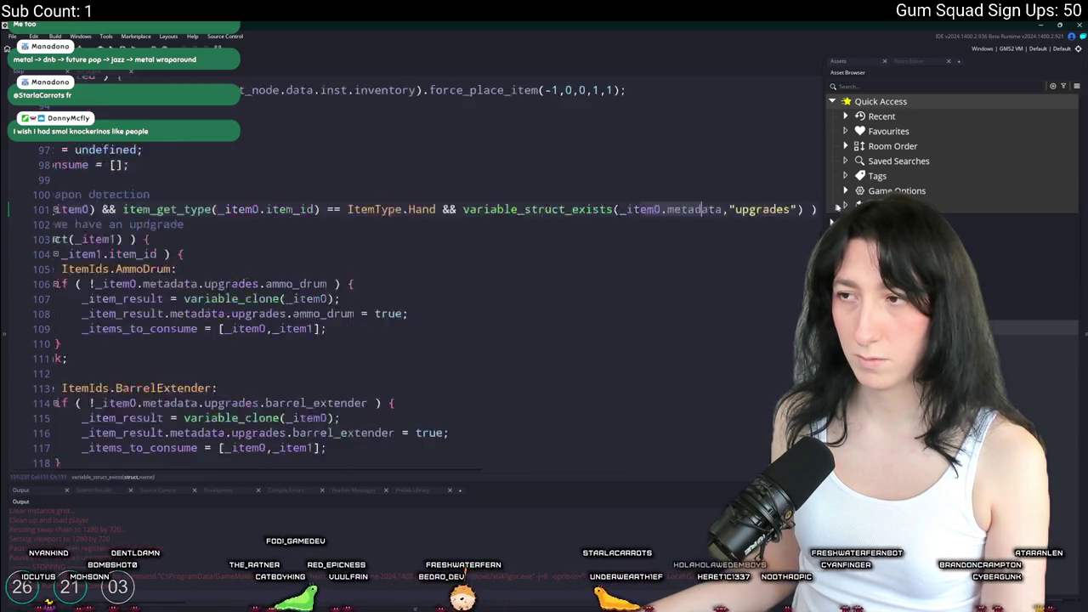
{"action": "key", "text": "Up"}
{"action": "key", "text": "Up"}
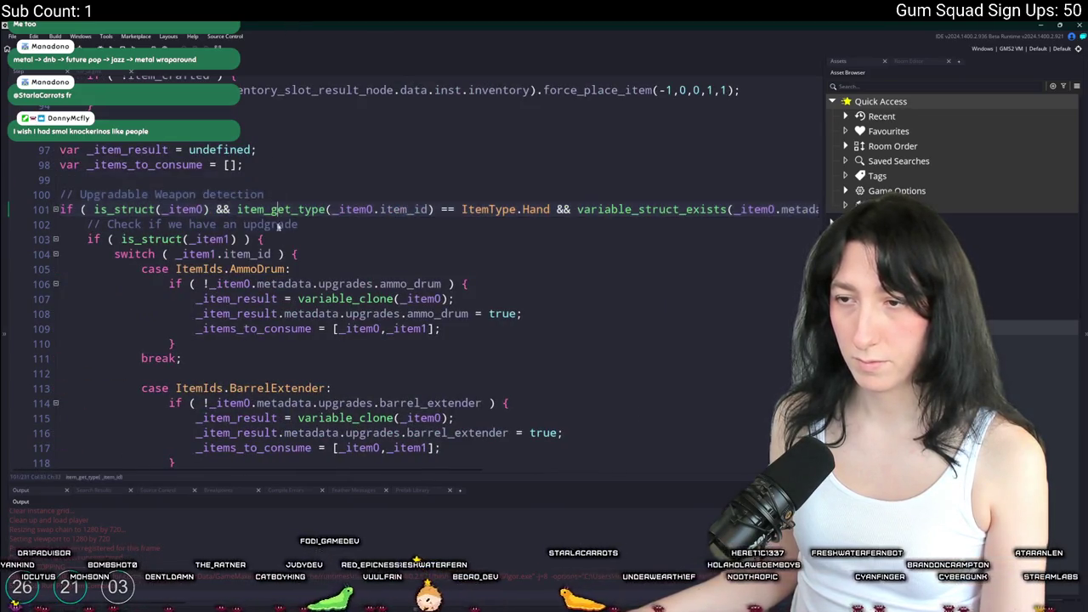
{"action": "scroll", "coordinate": [336, 267], "scroll_direction": "down", "scroll_amount": 11}
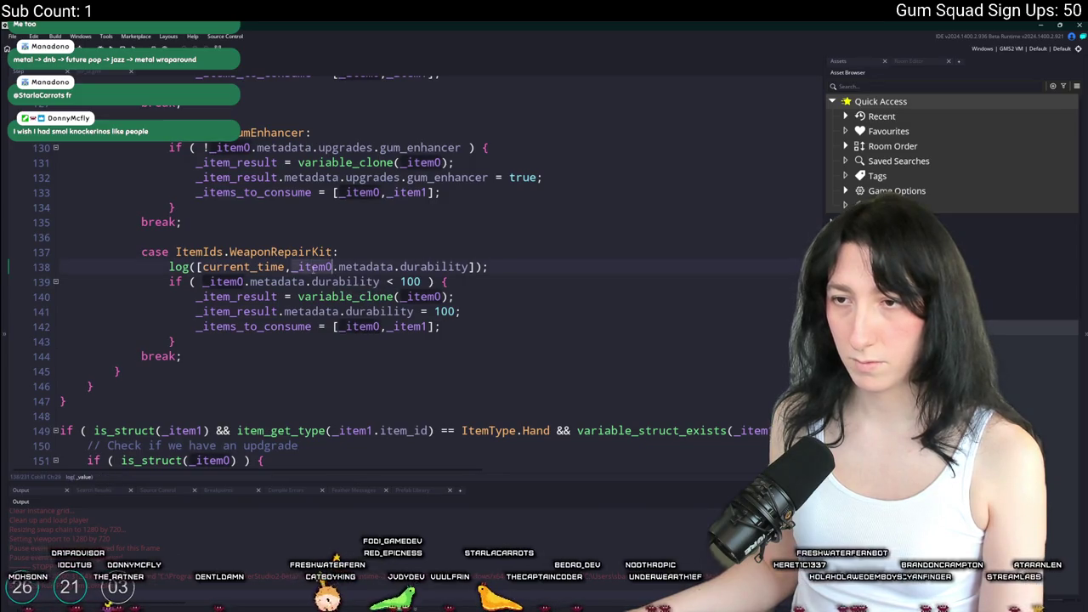
{"action": "scroll", "coordinate": [253, 315], "scroll_direction": "up", "scroll_amount": 6}
{"action": "scroll", "coordinate": [252, 313], "scroll_direction": "up", "scroll_amount": 5}
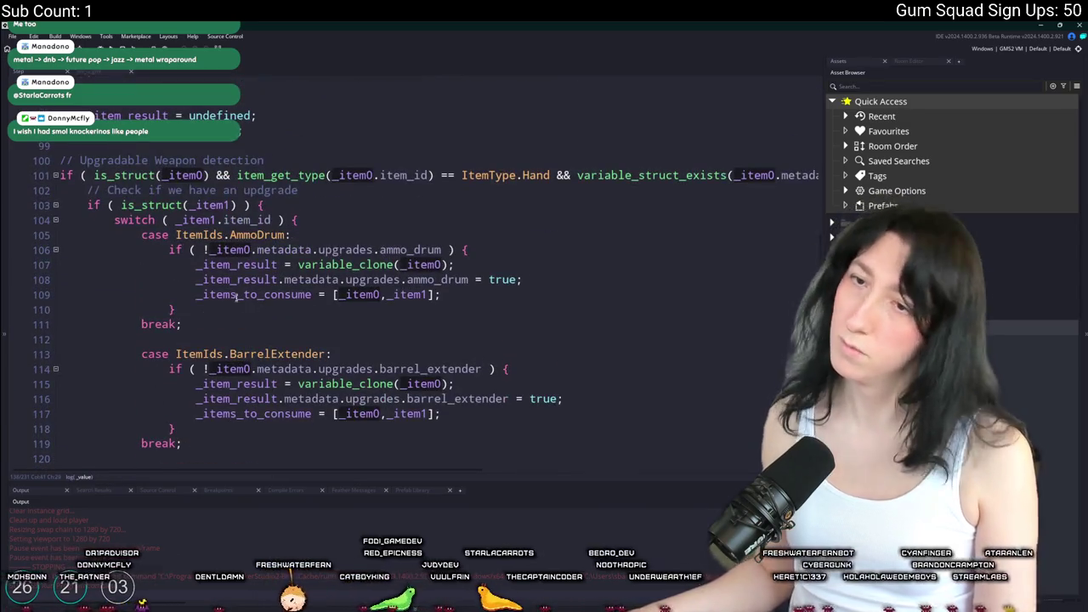
Inspect the is_struct(_item1) block and item-id switch, adding an empty line after line 103's brace
{"action": "left_click", "coordinate": [230, 205]}
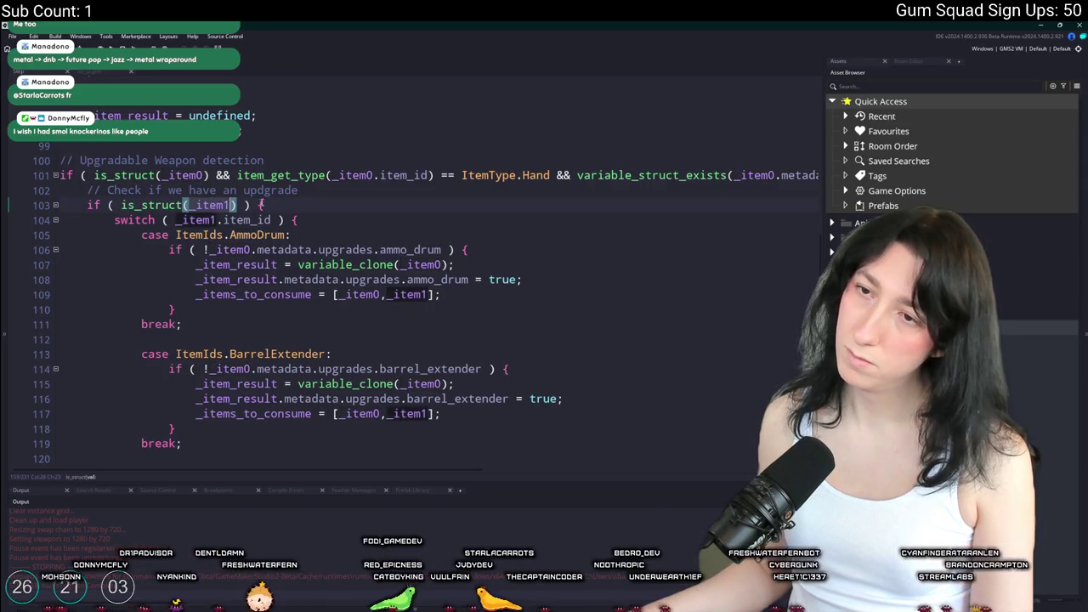
{"action": "left_click", "coordinate": [184, 219]}
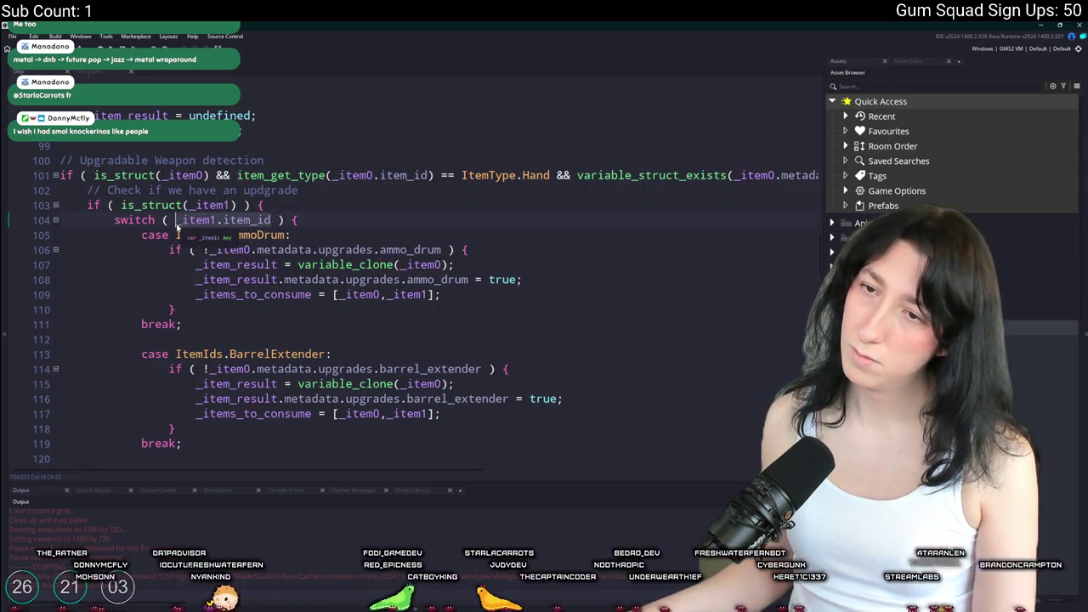
{"action": "left_click", "coordinate": [289, 191]}
{"action": "left_click", "coordinate": [330, 205]}
{"action": "key", "text": "Return"}
Add log([current_time,"IS IT THE SAME?",_item1.item_id == ItemIds.WeaponRepairKit]) and rebuild the game
{"action": "type", "text": "log([_item1.item_id"}
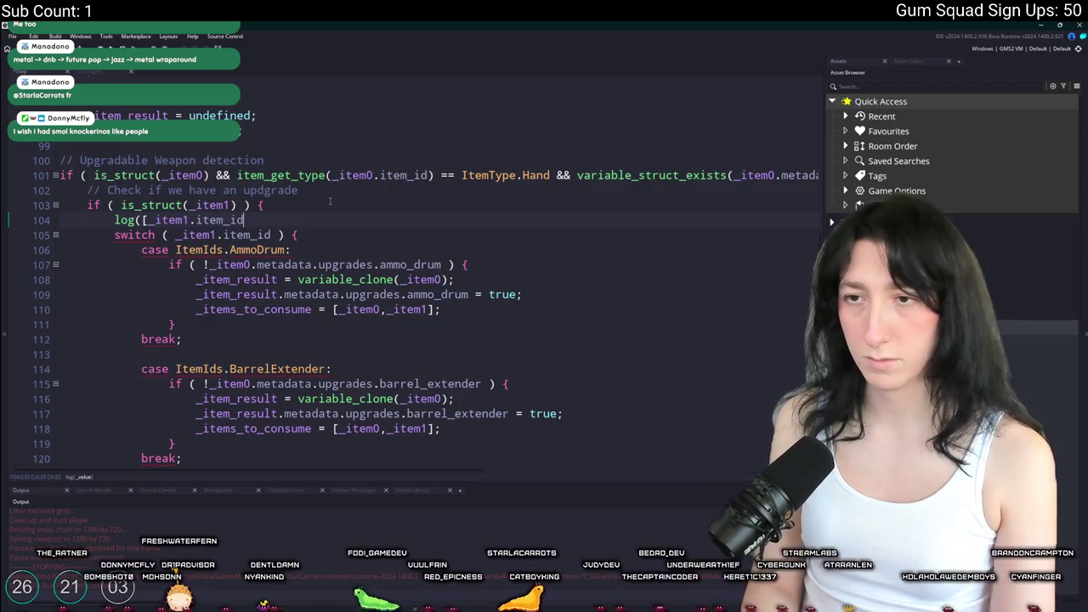
{"action": "type", "text": "current_time,\"IS IT THE SAME?\","}
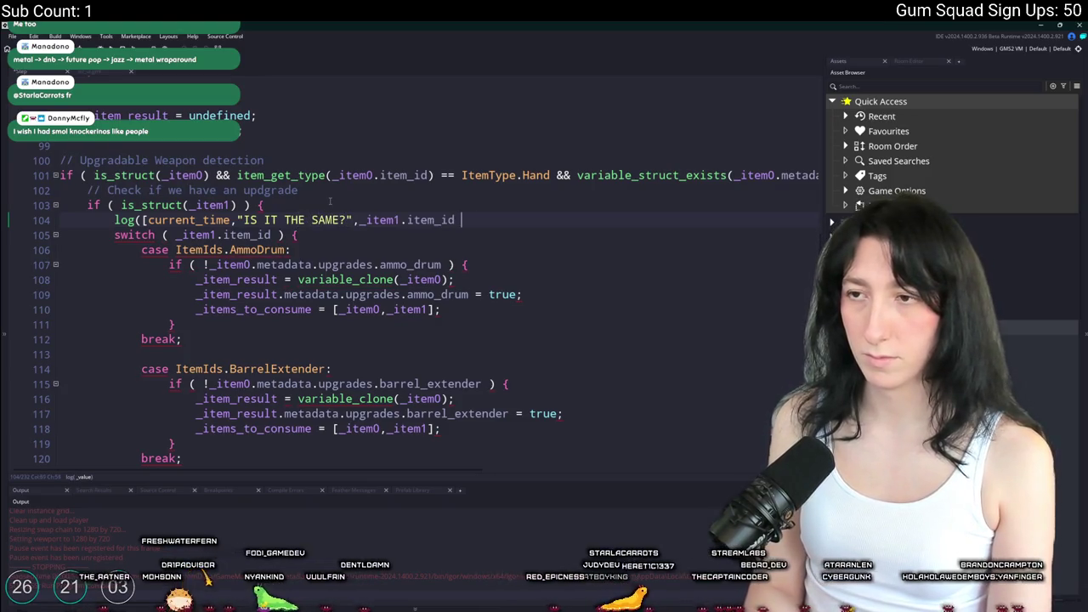
{"action": "type", "text": "= Repair"}
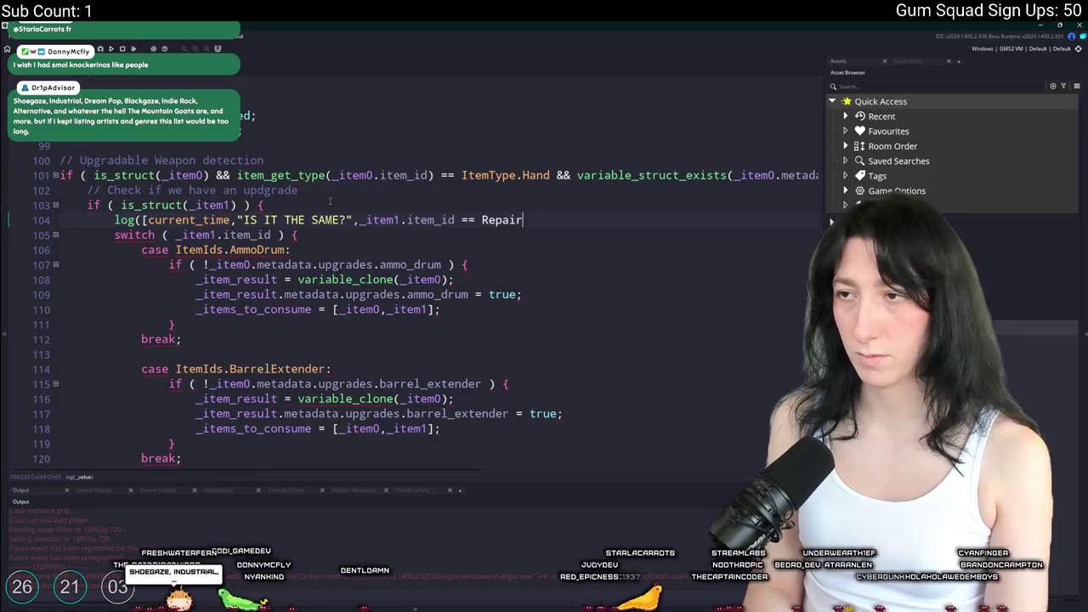
{"action": "key", "text": "BackSpace"}
{"action": "key", "text": "BackSpace"}
{"action": "key", "text": "BackSpace"}
{"action": "key", "text": "BackSpace"}
{"action": "key", "text": "BackSpace"}
{"action": "key", "text": "BackSpace"}
{"action": "type", "text": "Items"}
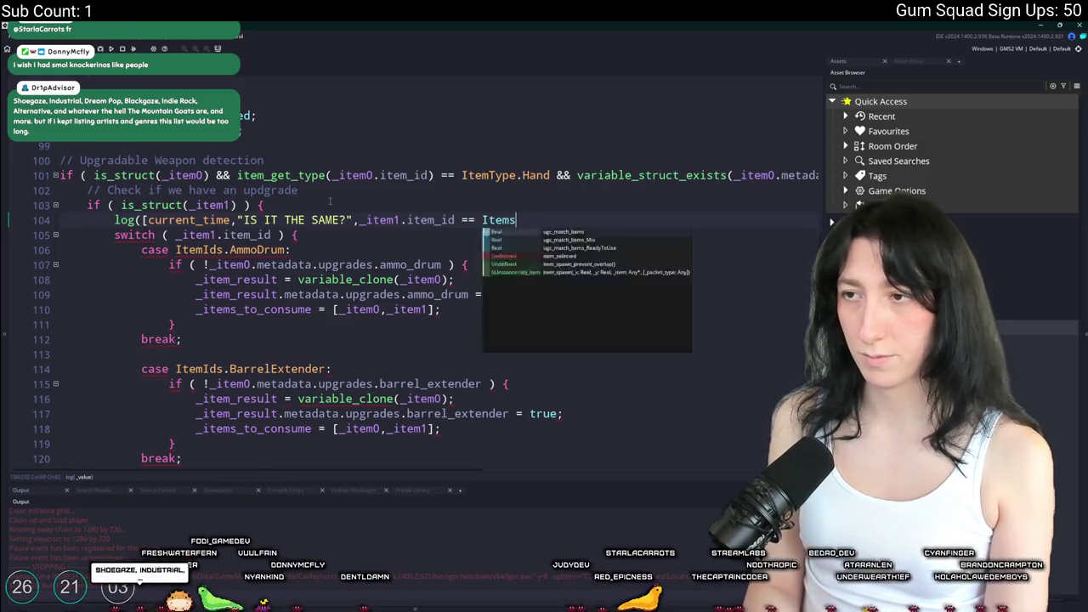
{"action": "type", "text": "IdsIds>"}
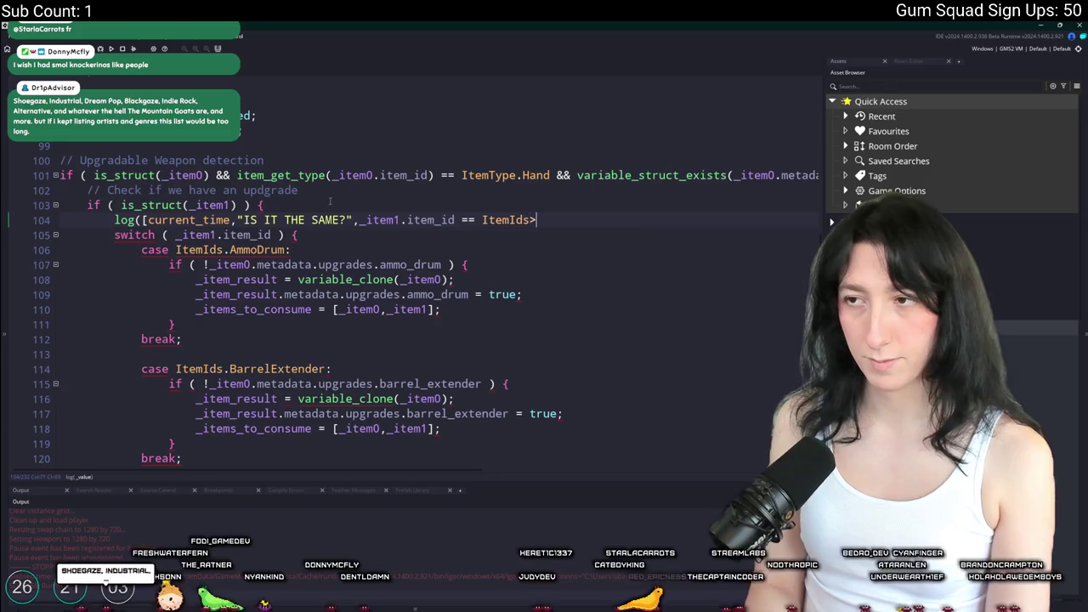
{"action": "type", "text": ".WeaponRepairKit"}
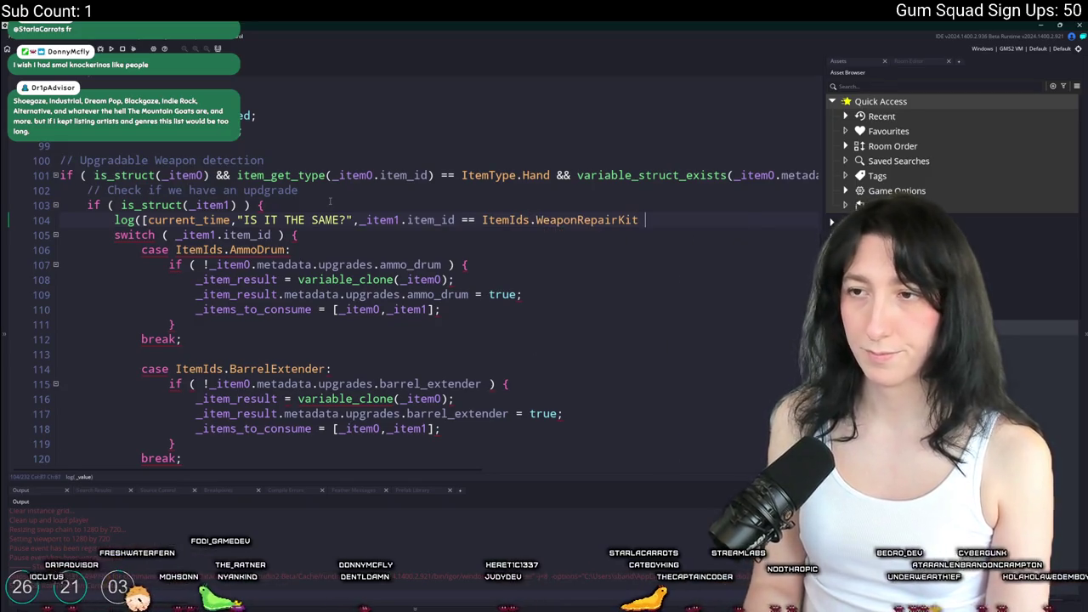
{"action": "key", "text": "F5"}
{"action": "scroll", "coordinate": [374, 223], "scroll_direction": "down", "scroll_amount": 9}
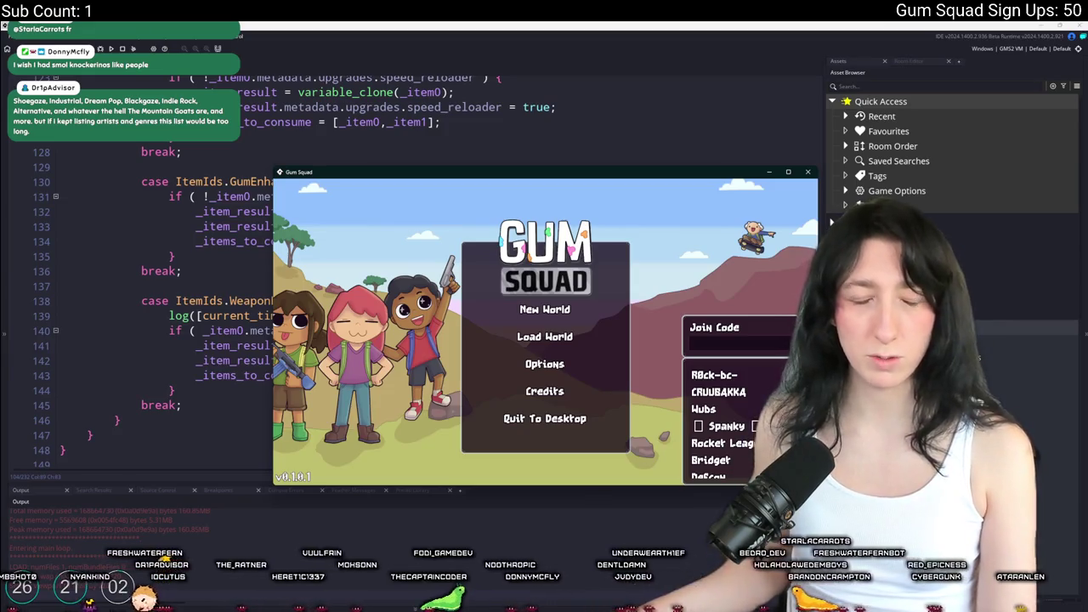
Maximize the game, host a lobby on the saved world and open the inventory
{"action": "double_click", "coordinate": [481, 175]}
{"action": "left_click", "coordinate": [511, 329]}
{"action": "left_click", "coordinate": [460, 383]}
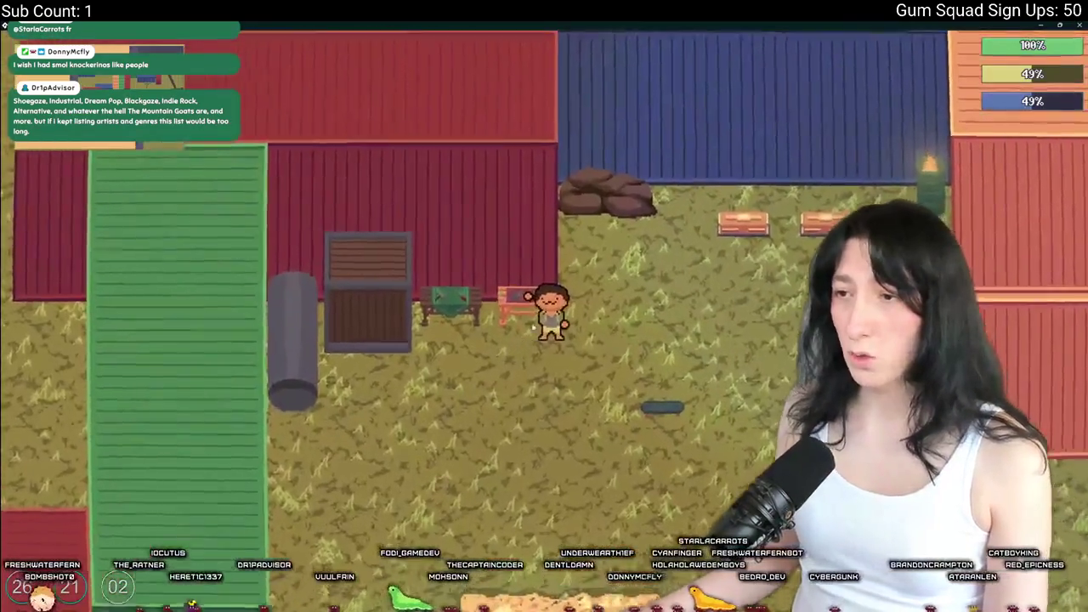
{"action": "key", "text": "e"}
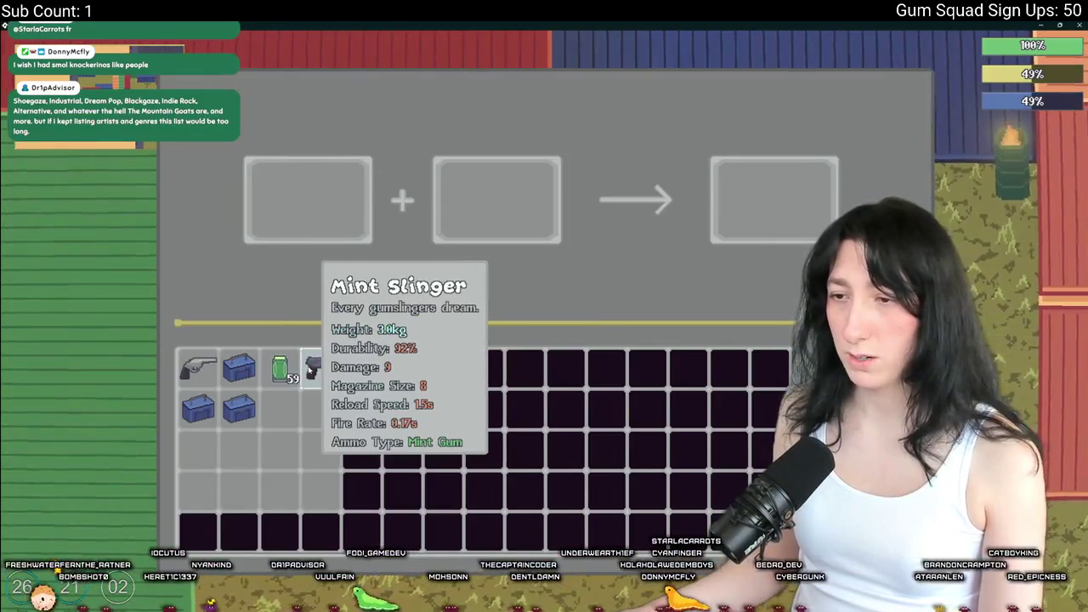
Arrange the Pea Shooter in the first crafting slot and the repair kit in the second, then close the game
{"action": "left_click", "coordinate": [197, 366]}
{"action": "left_click", "coordinate": [197, 408]}
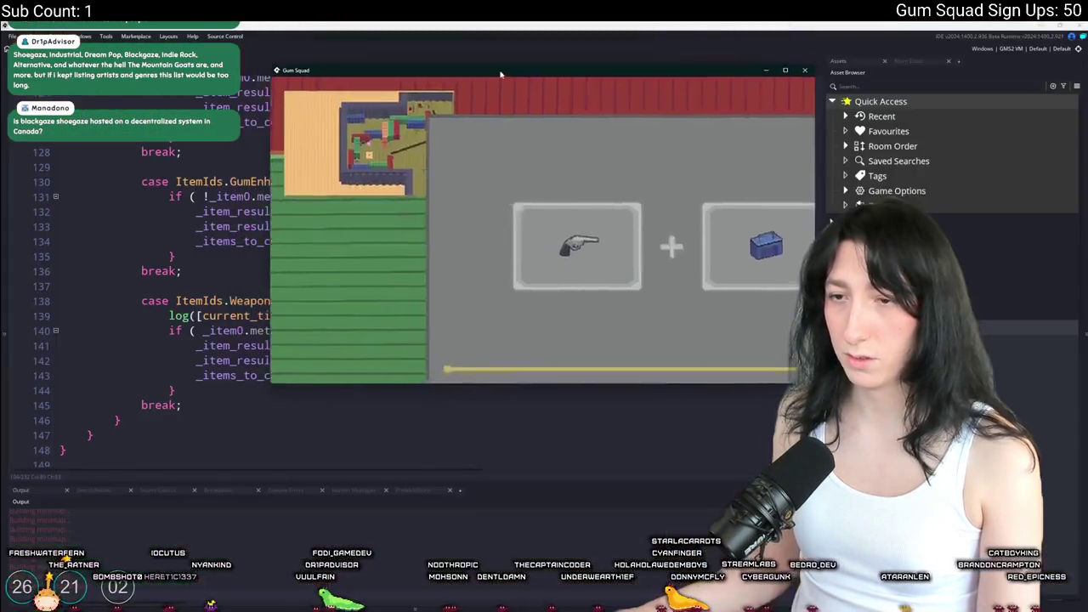
{"action": "left_click", "coordinate": [521, 171]}
{"action": "left_click", "coordinate": [521, 171]}
{"action": "left_click", "coordinate": [433, 297]}
{"action": "left_click", "coordinate": [427, 172]}
{"action": "left_click", "coordinate": [522, 172]}
{"action": "left_click", "coordinate": [433, 297]}
{"action": "left_click", "coordinate": [427, 172]}
{"action": "left_click", "coordinate": [522, 172]}
{"action": "left_click", "coordinate": [501, 181]}
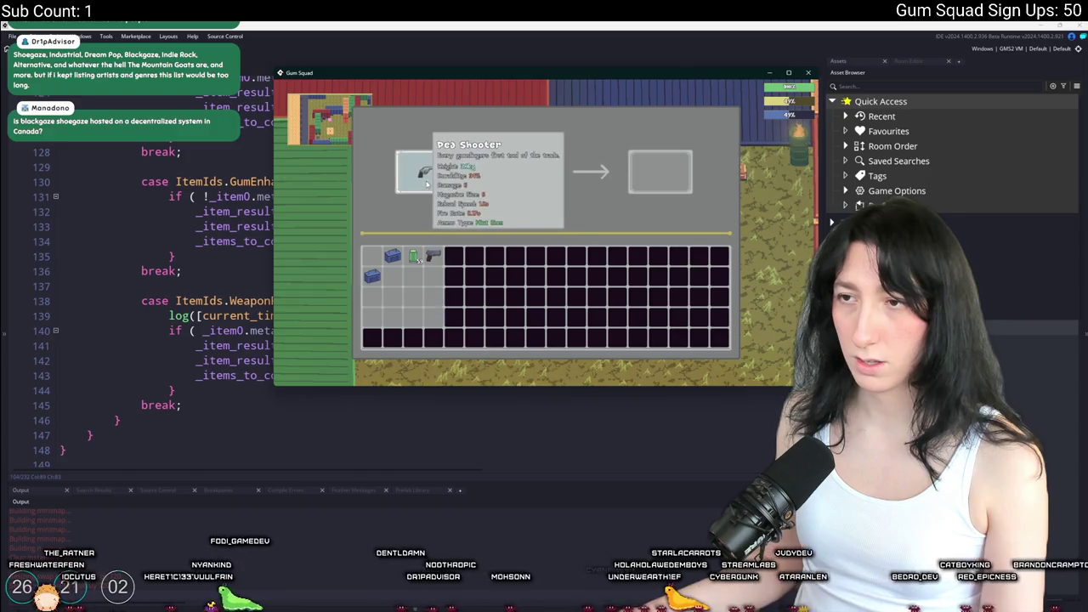
{"action": "left_click", "coordinate": [809, 73]}
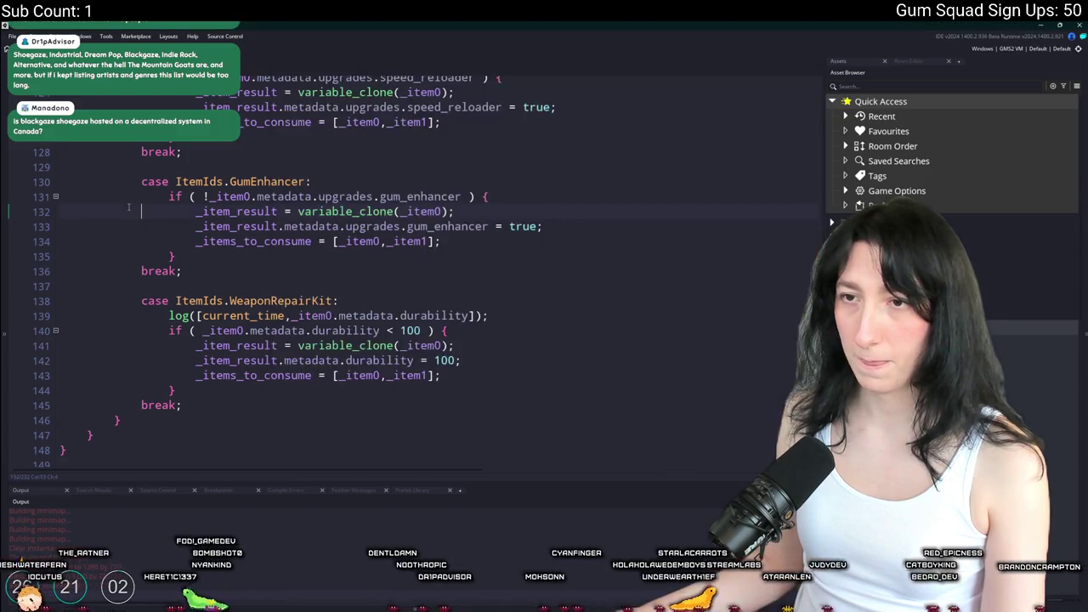
Delete the durability log line from the WeaponRepairKit case
{"action": "scroll", "coordinate": [339, 287], "scroll_direction": "up", "scroll_amount": 1}
{"action": "left_click_drag", "start_coordinate": [526, 368], "coordinate": [528, 354]}
{"action": "key", "text": "BackSpace"}
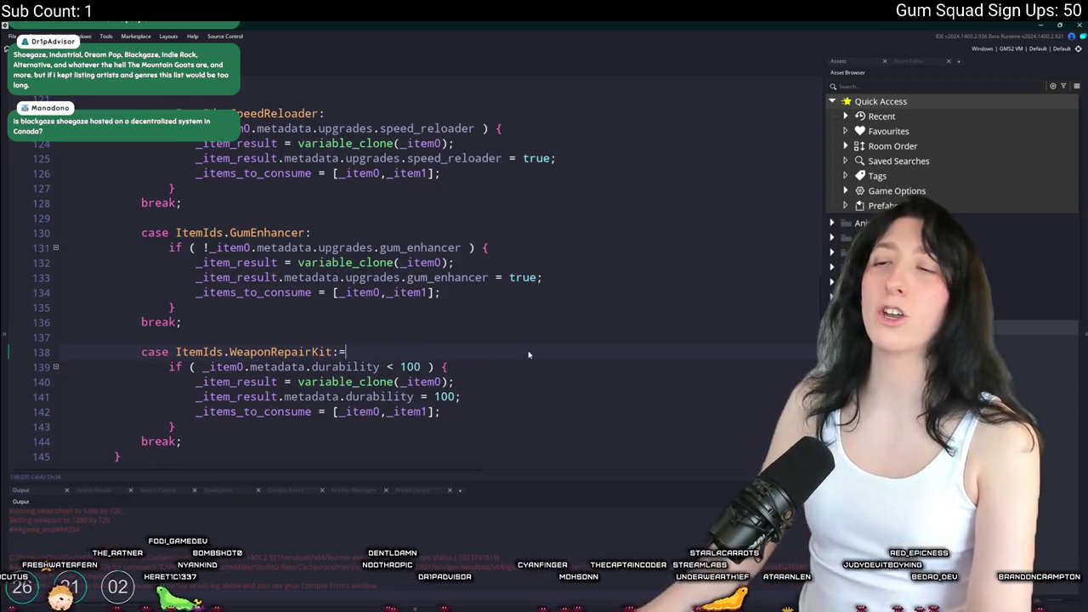
Remove variable_struct_exists(_item0.metadata,"upgrades") from line 101's weapon detection condition
{"action": "scroll", "coordinate": [528, 354], "scroll_direction": "up", "scroll_amount": 8}
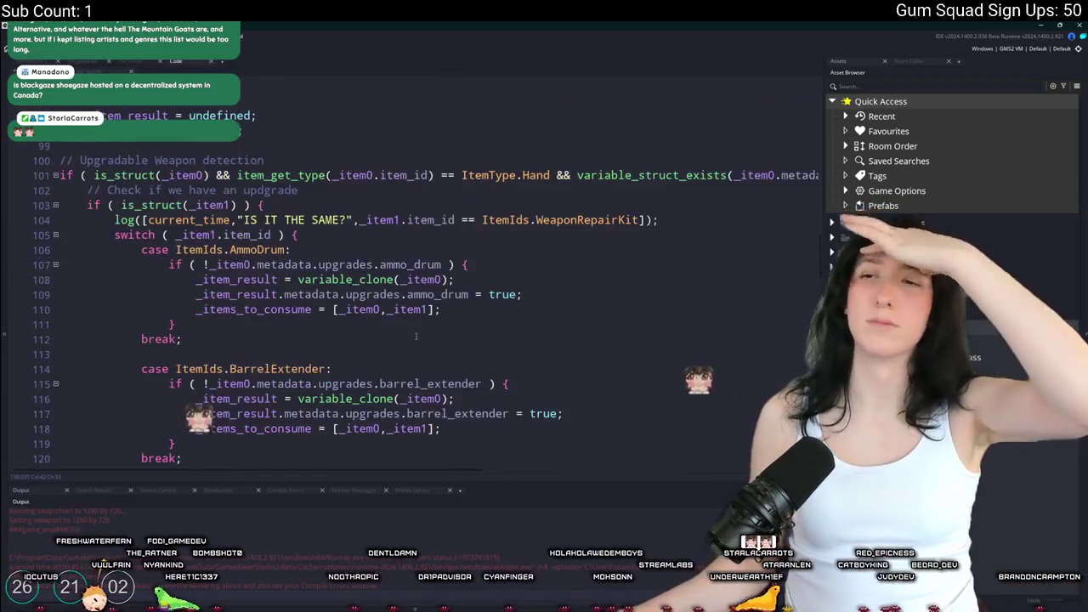
{"action": "left_click", "coordinate": [774, 177]}
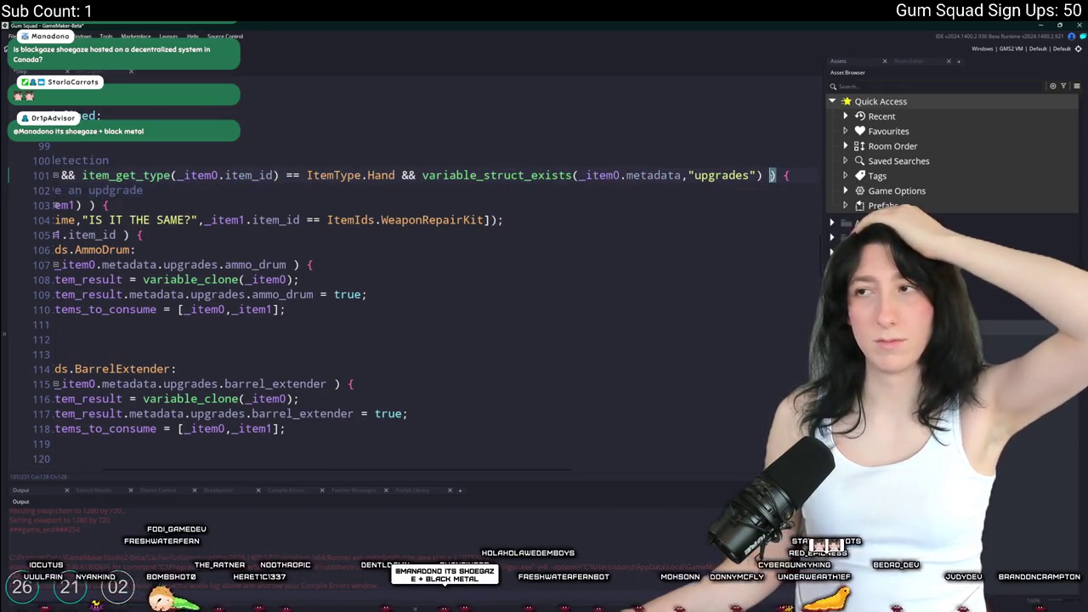
{"action": "left_click", "coordinate": [415, 177]}
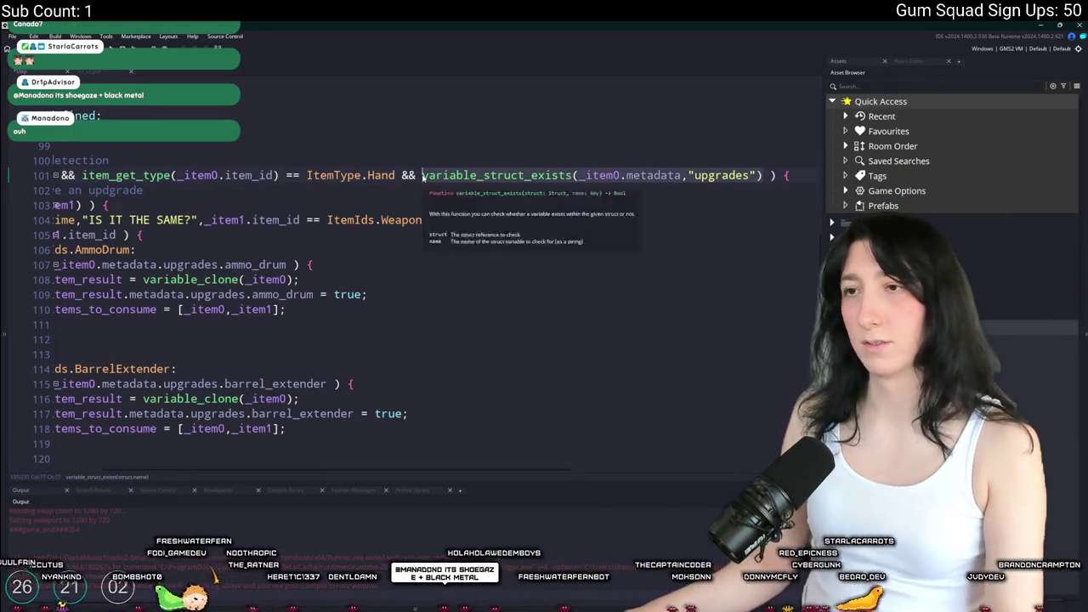
{"action": "left_click_drag", "start_coordinate": [422, 176], "coordinate": [764, 176]}
{"action": "key", "text": "Delete"}
{"action": "left_click", "coordinate": [545, 164]}
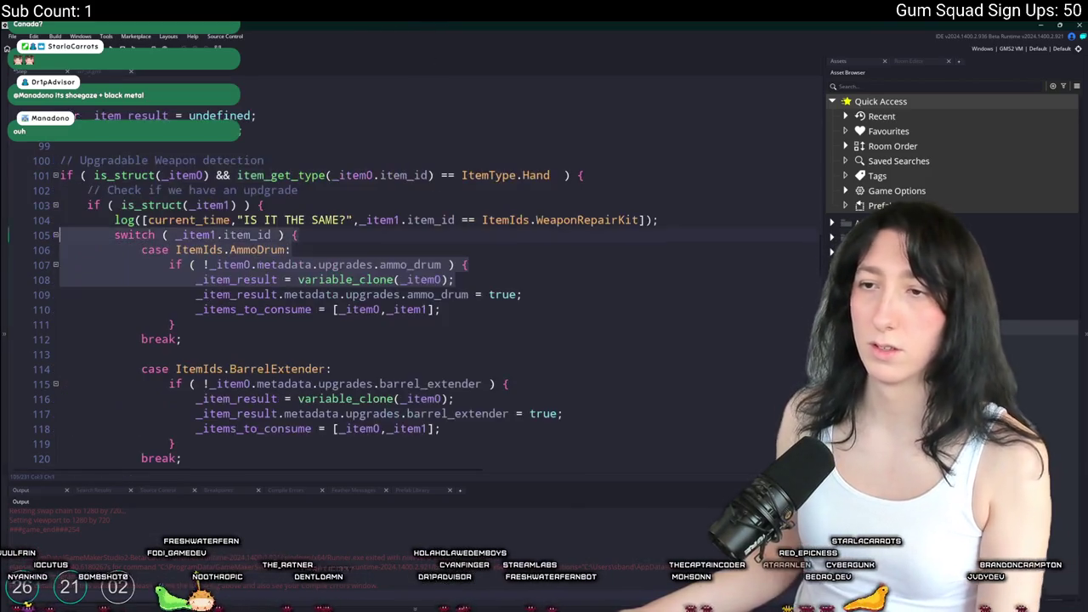
Wrap the AmmoDrum case body in an indented variable_struct_exists(_item0.metadata,"upgrades") check
{"action": "left_click", "coordinate": [667, 209]}
{"action": "scroll", "coordinate": [659, 213], "scroll_direction": "down", "scroll_amount": 11}
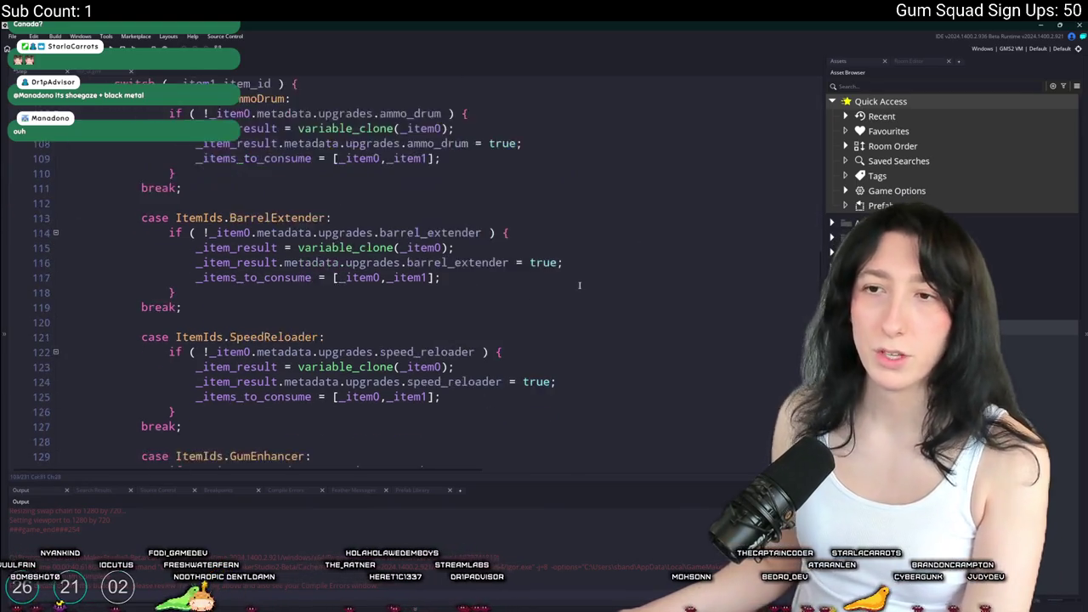
{"action": "scroll", "coordinate": [510, 272], "scroll_direction": "up", "scroll_amount": 2}
{"action": "scroll", "coordinate": [434, 303], "scroll_direction": "down", "scroll_amount": 6}
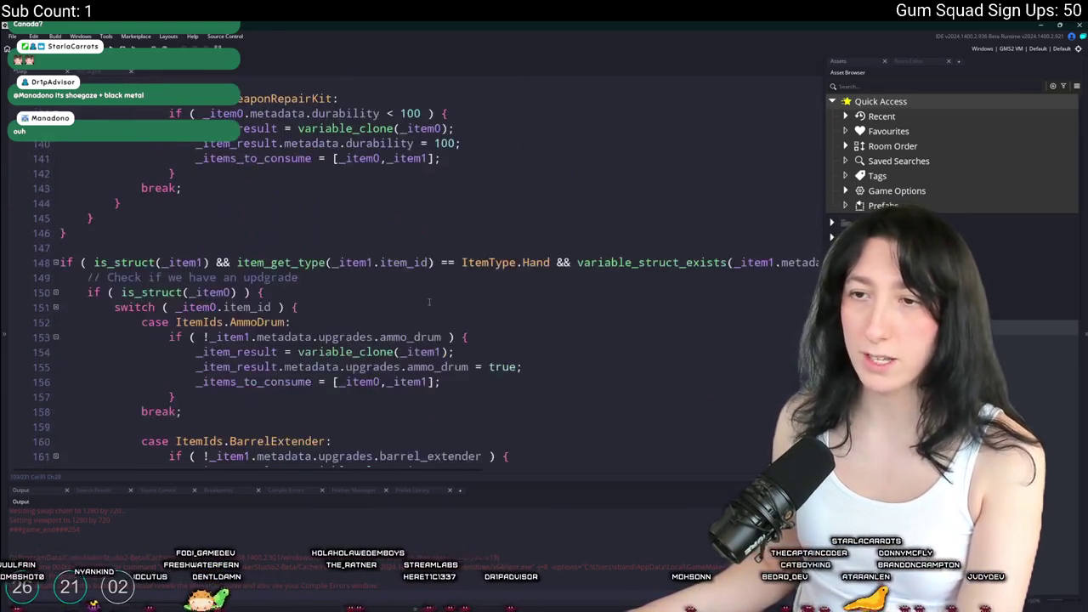
{"action": "scroll", "coordinate": [417, 294], "scroll_direction": "up", "scroll_amount": 7}
{"action": "scroll", "coordinate": [414, 291], "scroll_direction": "up", "scroll_amount": 9}
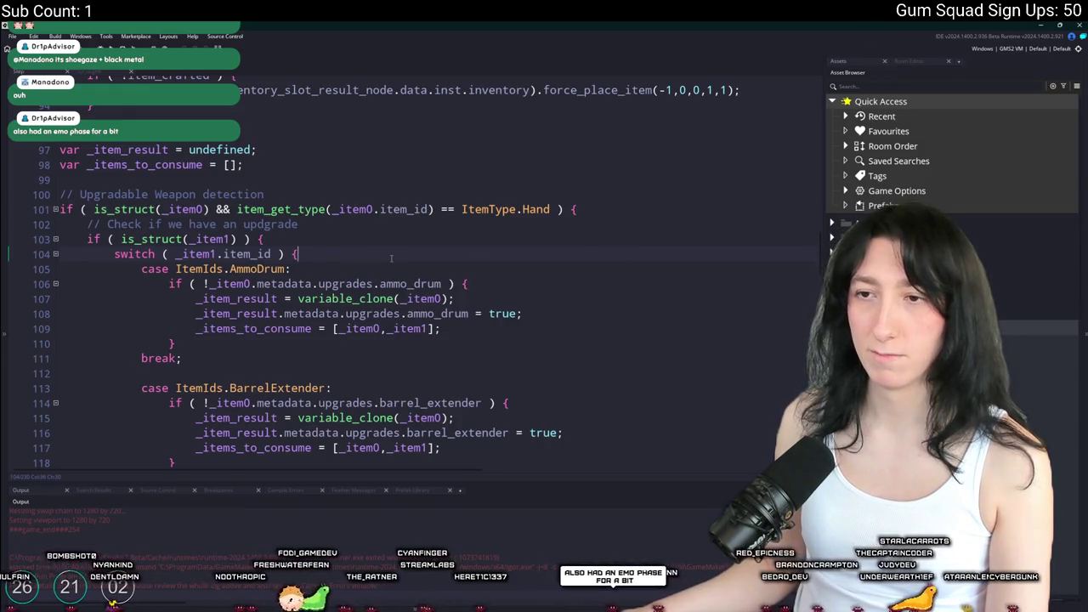
{"action": "key", "text": "Return"}
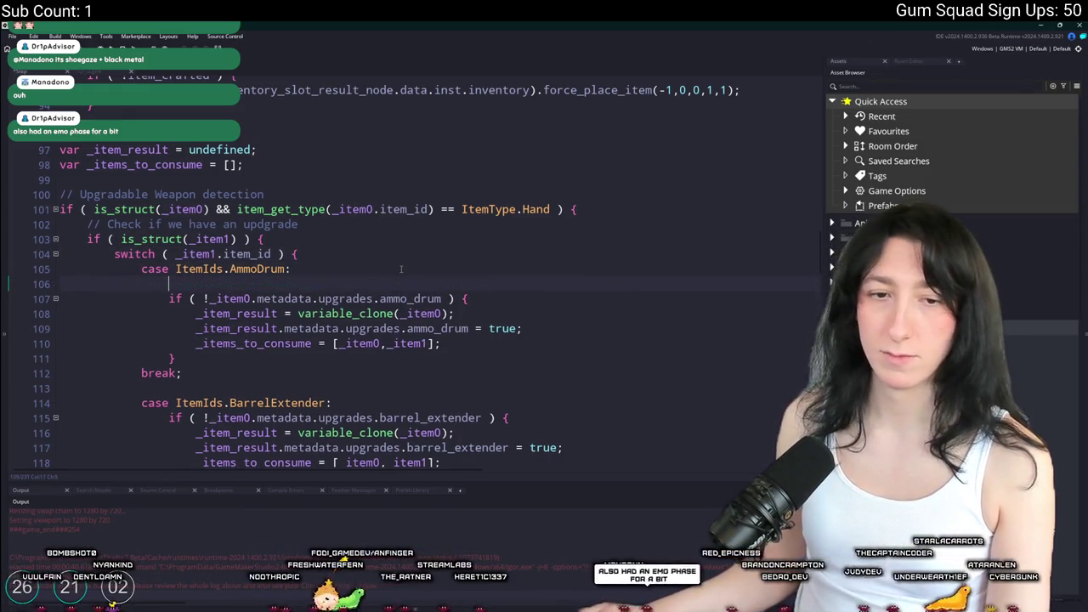
{"action": "type", "text": "if( variable_struct_exists(_item0.metadata,\"upgrades\") ) {"}
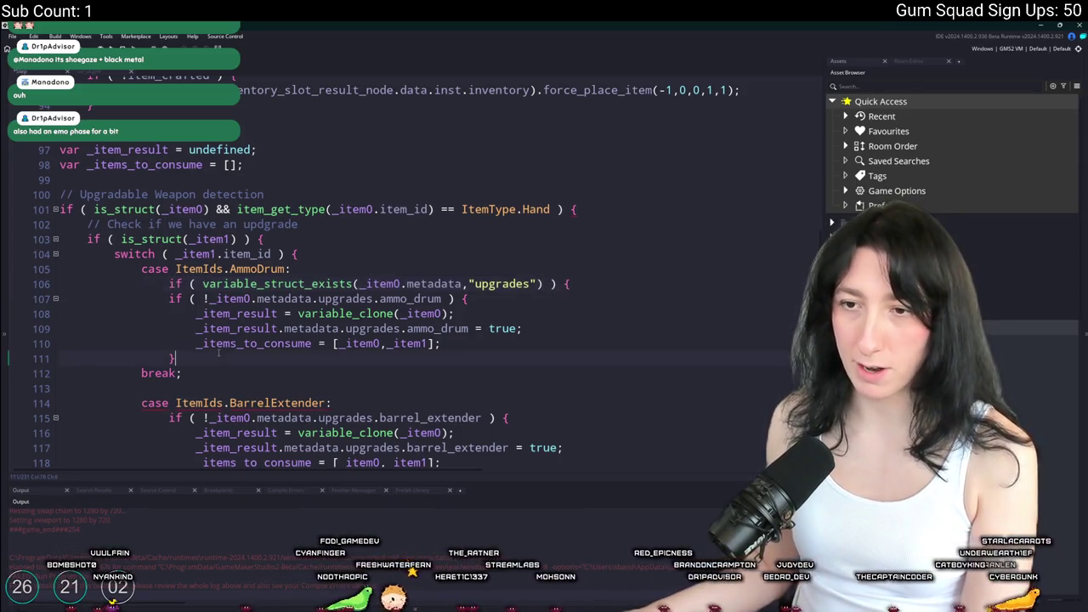
{"action": "key", "text": "Return"}
{"action": "type", "text": "}"}
{"action": "left_click_drag", "start_coordinate": [219, 355], "coordinate": [160, 299]}
{"action": "key", "text": "Tab"}
{"action": "left_click", "coordinate": [721, 283]}
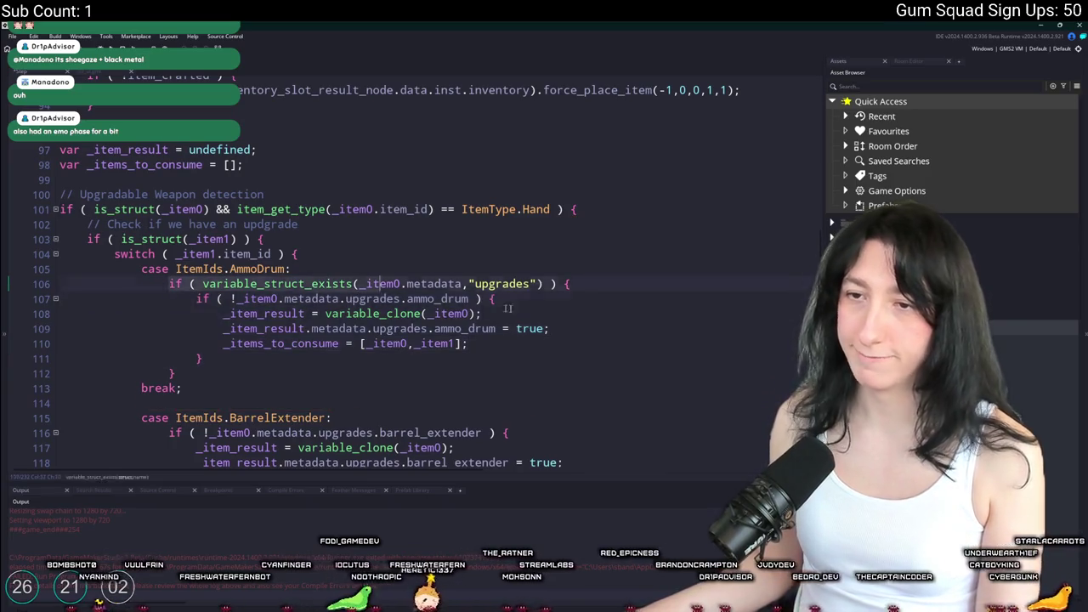
Wrap the BarrelExtender case body in the same indented upgrades-exists check
{"action": "scroll", "coordinate": [404, 359], "scroll_direction": "down", "scroll_amount": 2}
{"action": "left_click", "coordinate": [340, 315]}
{"action": "key", "text": "Return"}
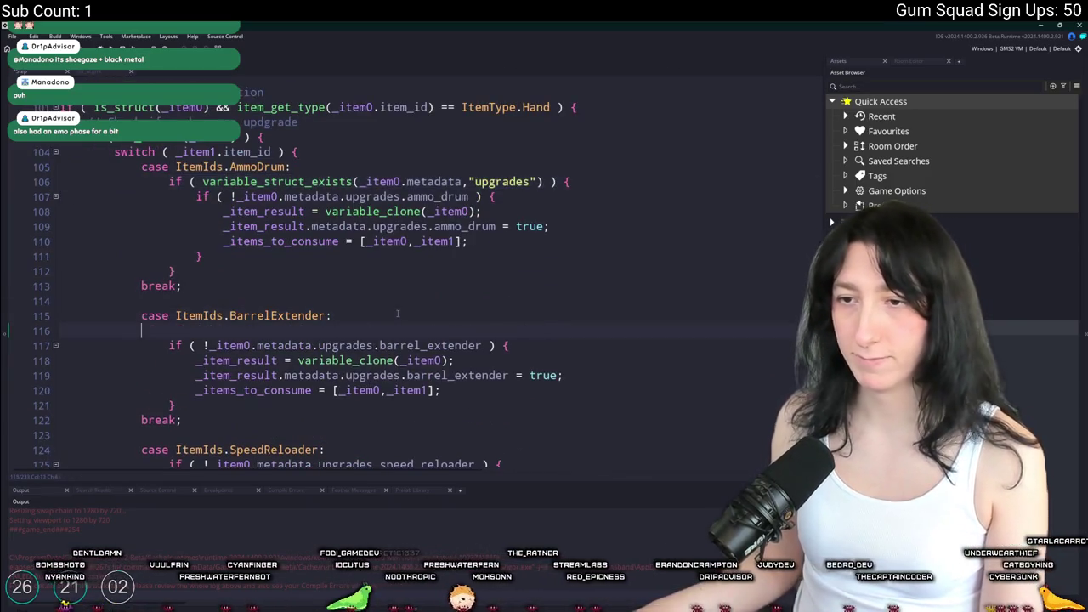
{"action": "type", "text": "if ( variable_struct_exists(_item0.metadata,\"upgrades\") ) {"}
{"action": "left_click", "coordinate": [202, 407]}
{"action": "key", "text": "Return"}
{"action": "type", "text": "}"}
{"action": "mouse_move", "coordinate": [201, 408]}
{"action": "left_mouse_down"}
{"action": "mouse_move", "coordinate": [136, 331]}
{"action": "mouse_move", "coordinate": [169, 290]}
{"action": "mouse_move", "coordinate": [140, 260]}
{"action": "left_mouse_up"}
{"action": "key", "text": "Tab"}
Wrap the SpeedReloader case body in the upgrades-exists check and indent it
{"action": "scroll", "coordinate": [388, 362], "scroll_direction": "down", "scroll_amount": 2}
{"action": "left_click", "coordinate": [389, 361]}
{"action": "key", "text": "Return"}
{"action": "type", "text": "if ( variable_struct_exists(_item0.metadata,\"upgrades\") ) {"}
{"action": "scroll", "coordinate": [389, 361], "scroll_direction": "down", "scroll_amount": 2}
{"action": "left_click", "coordinate": [176, 350]}
{"action": "key", "text": "Return"}
{"action": "type", "text": "}"}
{"action": "key", "text": "Tab"}
Wrap the GumEnhancer case body in the upgrades-exists check and indent it
{"action": "scroll", "coordinate": [202, 349], "scroll_direction": "down", "scroll_amount": 2}
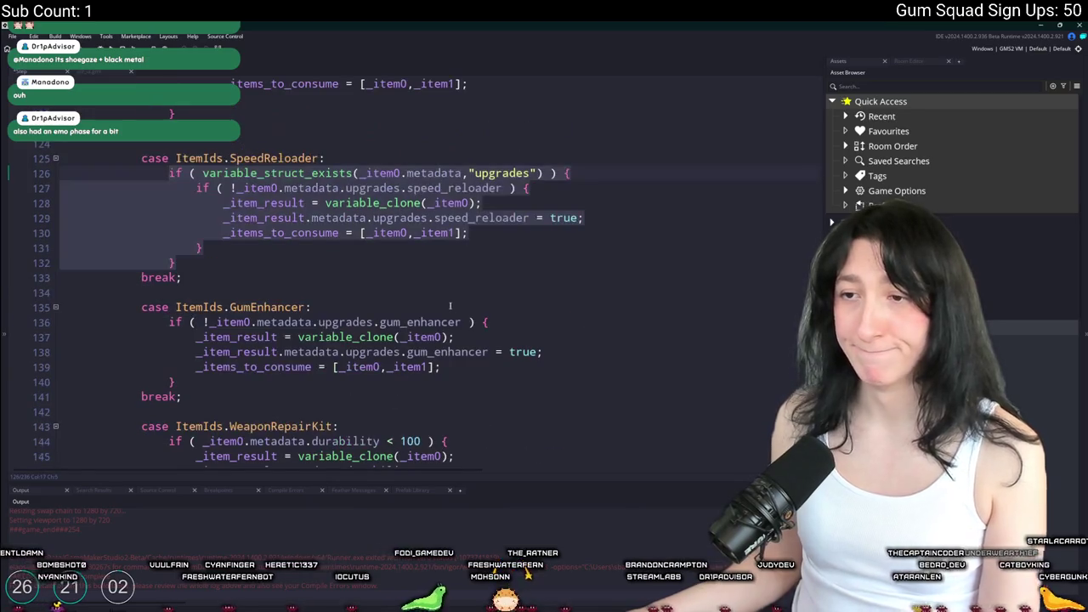
{"action": "left_click", "coordinate": [316, 331]}
{"action": "key", "text": "Return"}
{"action": "type", "text": "if ( variable_struct_exists(_item0.metadata,\"upgrades\") ) {"}
{"action": "scroll", "coordinate": [201, 349], "scroll_direction": "down", "scroll_amount": 2}
{"action": "left_click", "coordinate": [176, 329]}
{"action": "key", "text": "Return"}
{"action": "type", "text": "}"}
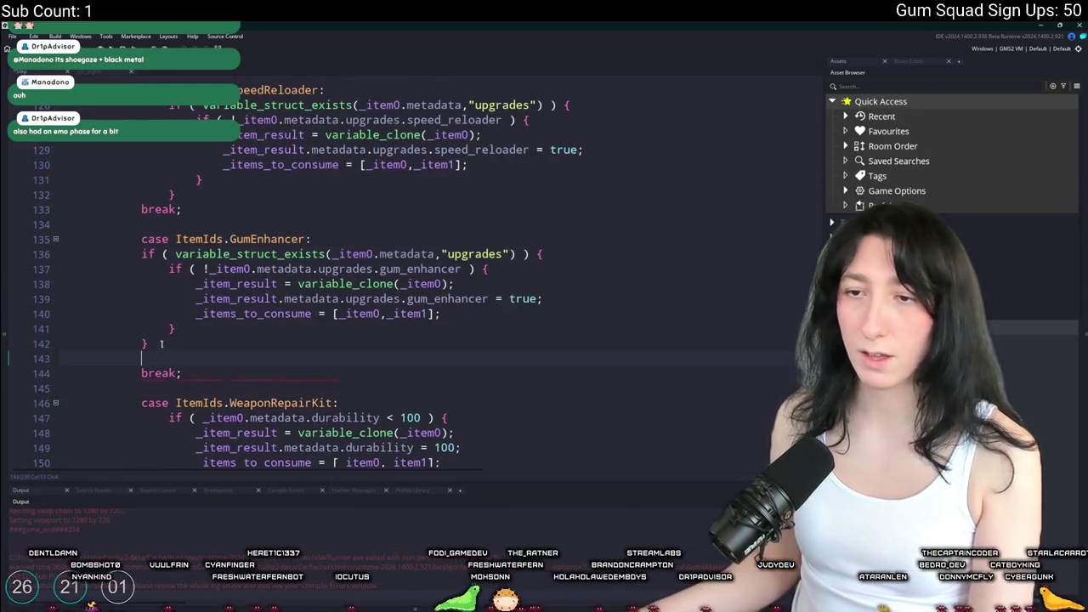
{"action": "mouse_move", "coordinate": [160, 344]}
{"action": "left_mouse_down"}
{"action": "mouse_move", "coordinate": [141, 253]}
{"action": "mouse_move", "coordinate": [168, 200]}
{"action": "left_mouse_up"}
{"action": "key", "text": "Tab"}
{"action": "scroll", "coordinate": [382, 226], "scroll_direction": "down", "scroll_amount": 7}
Wrap the second AmmoDrum case body in an _item1 upgrades check, closing it and indenting the body
{"action": "scroll", "coordinate": [382, 226], "scroll_direction": "down", "scroll_amount": 2}
{"action": "key", "text": "Tab"}
{"action": "left_click", "coordinate": [290, 186]}
{"action": "key", "text": "Return"}
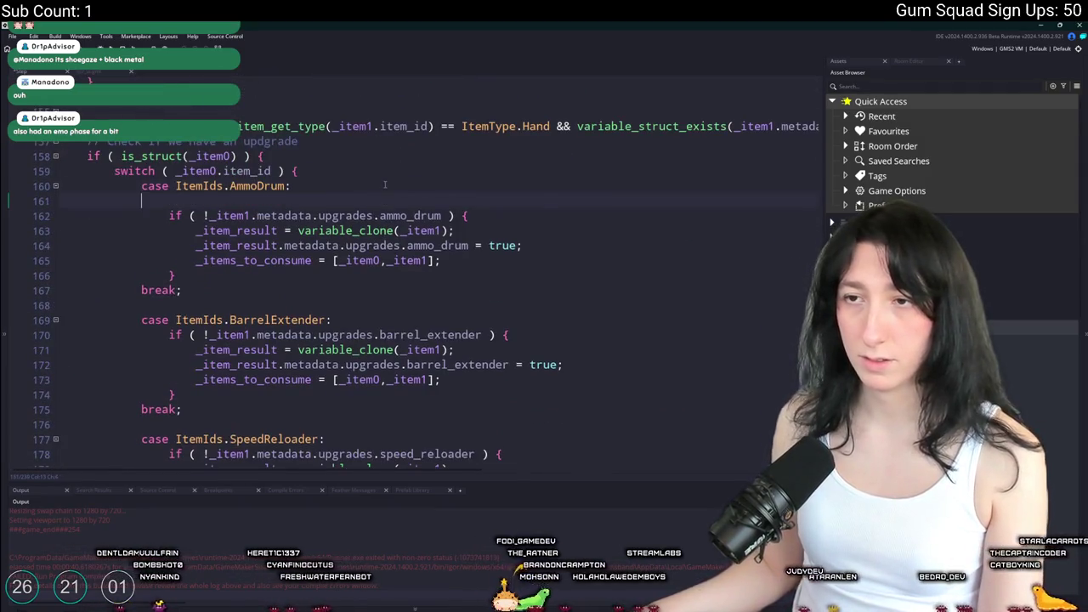
{"action": "type", "text": "if ( variable_struct_exists(_item0.metadata,\"upgrades\") ) {"}
{"action": "left_click", "coordinate": [374, 200]}
{"action": "key", "text": "BackSpace"}
{"action": "type", "text": "1"}
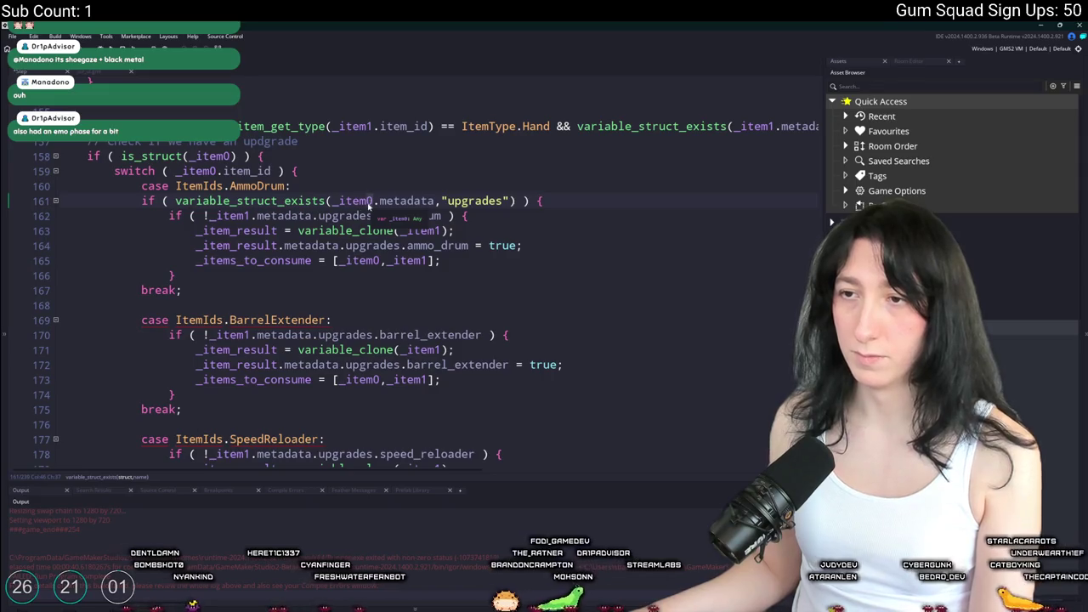
{"action": "left_click", "coordinate": [221, 275]}
{"action": "key", "text": "Return"}
{"action": "type", "text": "}"}
{"action": "left_click_drag", "start_coordinate": [221, 274], "coordinate": [583, 206]}
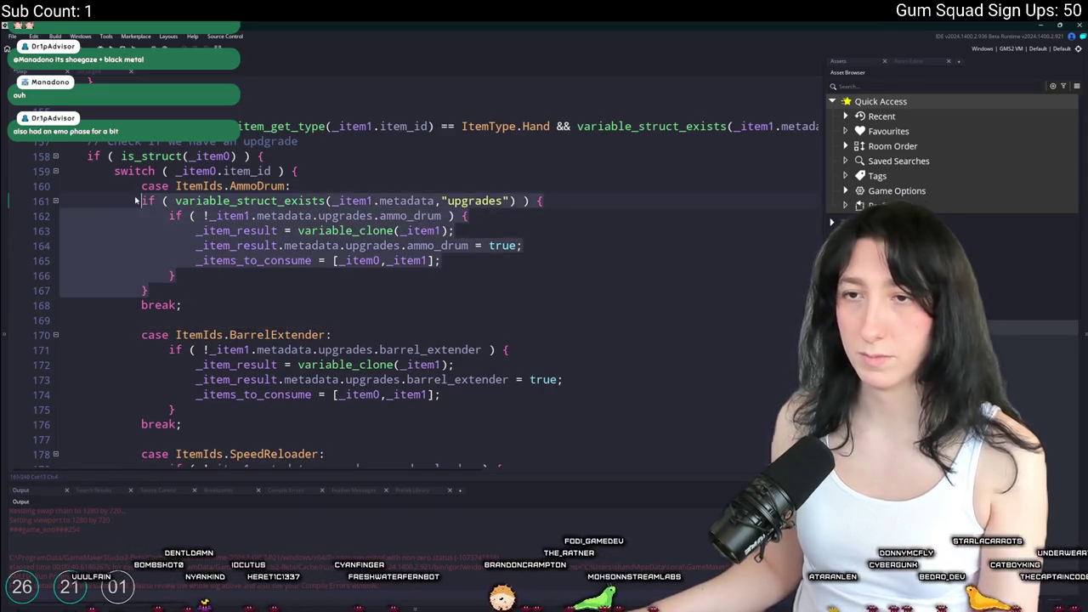
{"action": "key", "text": "Tab"}
Copy the _item1 upgrades check and wrap the BarrelExtender body in it, with closing brace and indentation
{"action": "left_click", "coordinate": [164, 202]}
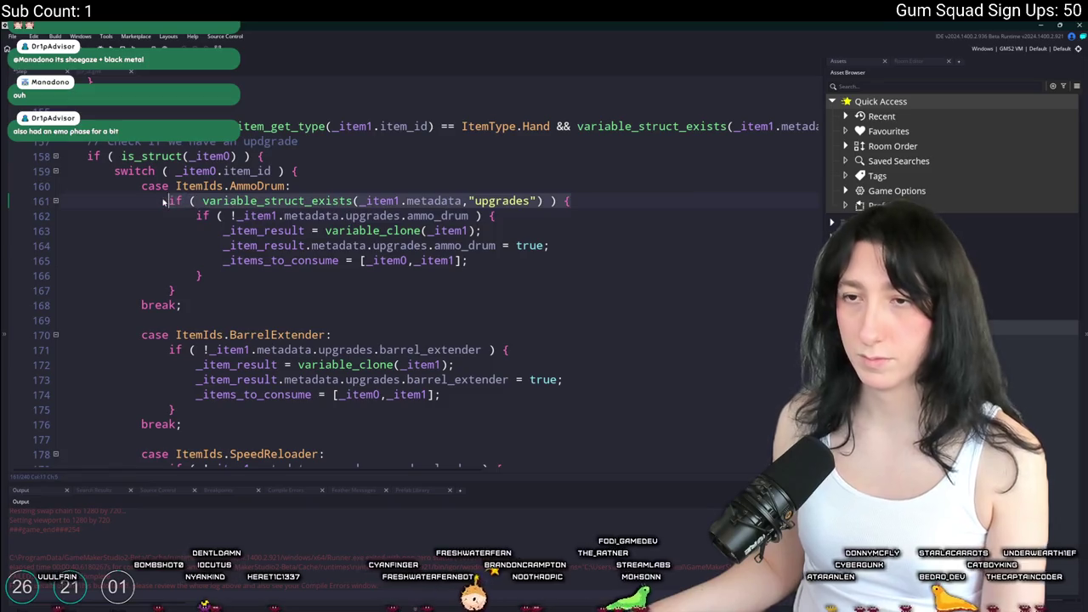
{"action": "key", "text": "shift+End"}
{"action": "key", "text": "ctrl+c"}
{"action": "left_click", "coordinate": [393, 334]}
{"action": "key", "text": "Return"}
{"action": "key", "text": "ctrl+v"}
{"action": "scroll", "coordinate": [340, 327], "scroll_direction": "down", "scroll_amount": 3}
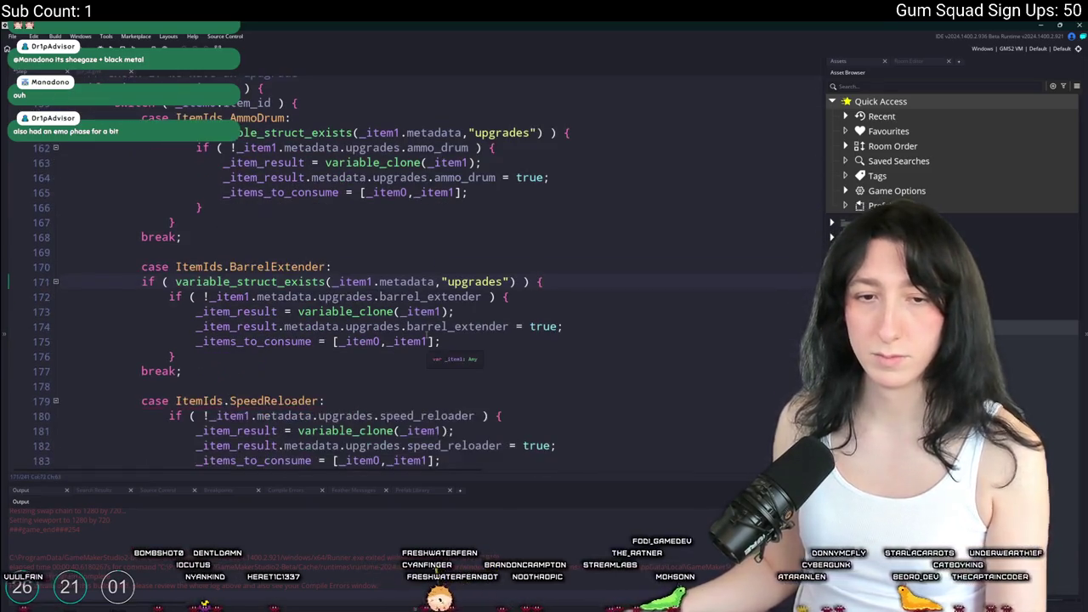
{"action": "left_click", "coordinate": [141, 302]}
{"action": "type", "text": "}"}
{"action": "key", "text": "Return"}
{"action": "left_click_drag", "start_coordinate": [151, 303], "coordinate": [141, 213]}
{"action": "key", "text": "Tab"}
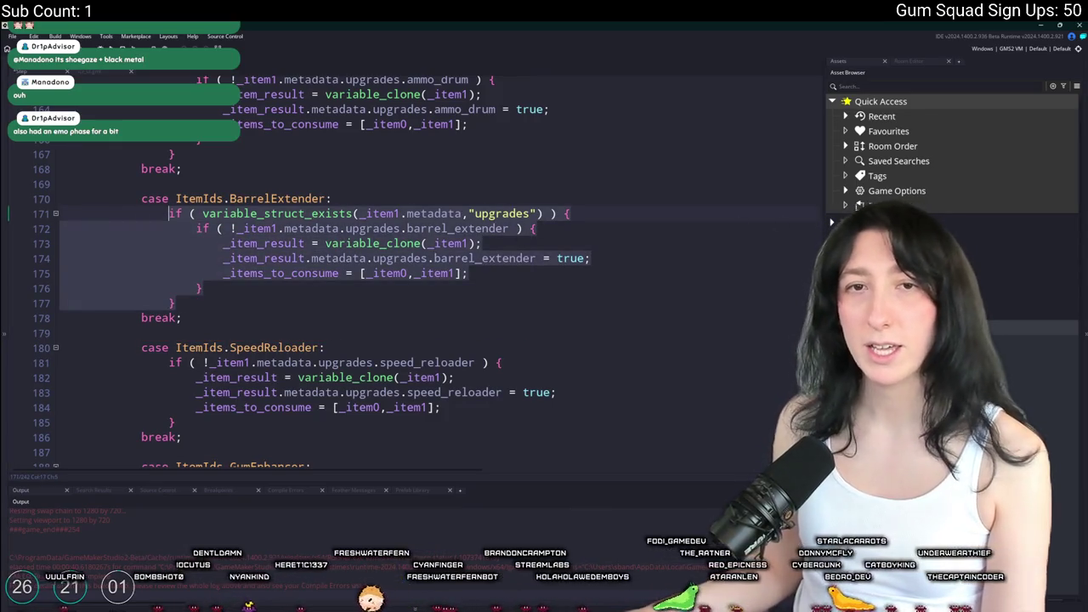
{"action": "left_click", "coordinate": [222, 245]}
Wrap the SpeedReloader case body in the upgrades check, adding a closing brace and indenting it
{"action": "scroll", "coordinate": [226, 251], "scroll_direction": "down", "scroll_amount": 2}
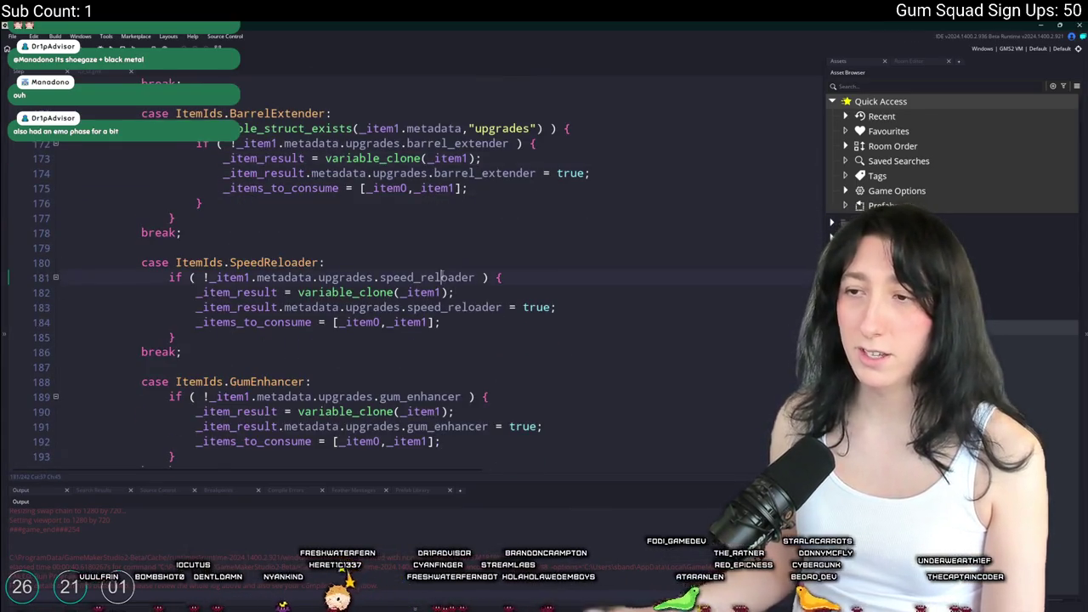
{"action": "key", "text": "Return"}
{"action": "key", "text": "ctrl+v"}
{"action": "scroll", "coordinate": [464, 267], "scroll_direction": "down", "scroll_amount": 2}
{"action": "left_click", "coordinate": [141, 315]}
{"action": "type", "text": "}"}
{"action": "key", "text": "Return"}
{"action": "left_click_drag", "start_coordinate": [151, 316], "coordinate": [143, 228]}
{"action": "key", "text": "Tab"}
{"action": "scroll", "coordinate": [255, 272], "scroll_direction": "down", "scroll_amount": 1}
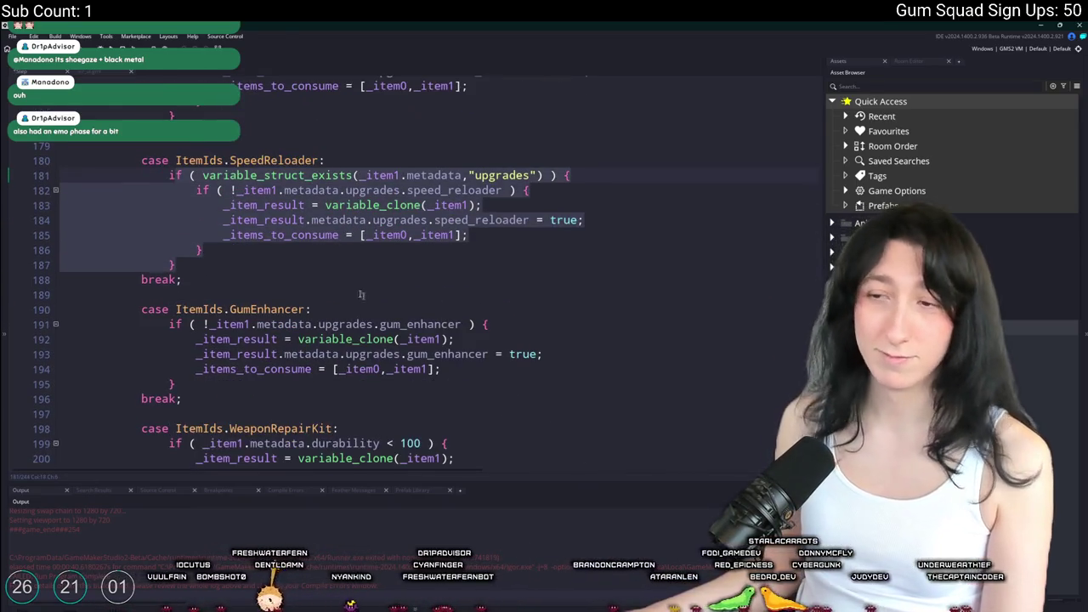
{"action": "left_click", "coordinate": [363, 300]}
Wrap the GumEnhancer gum_enhancer check in the upgrades guard, removing a stray brace and indenting it
{"action": "left_click", "coordinate": [362, 309]}
{"action": "key", "text": "Return"}
{"action": "key", "text": "ctrl+v"}
{"action": "scroll", "coordinate": [302, 354], "scroll_direction": "down", "scroll_amount": 2}
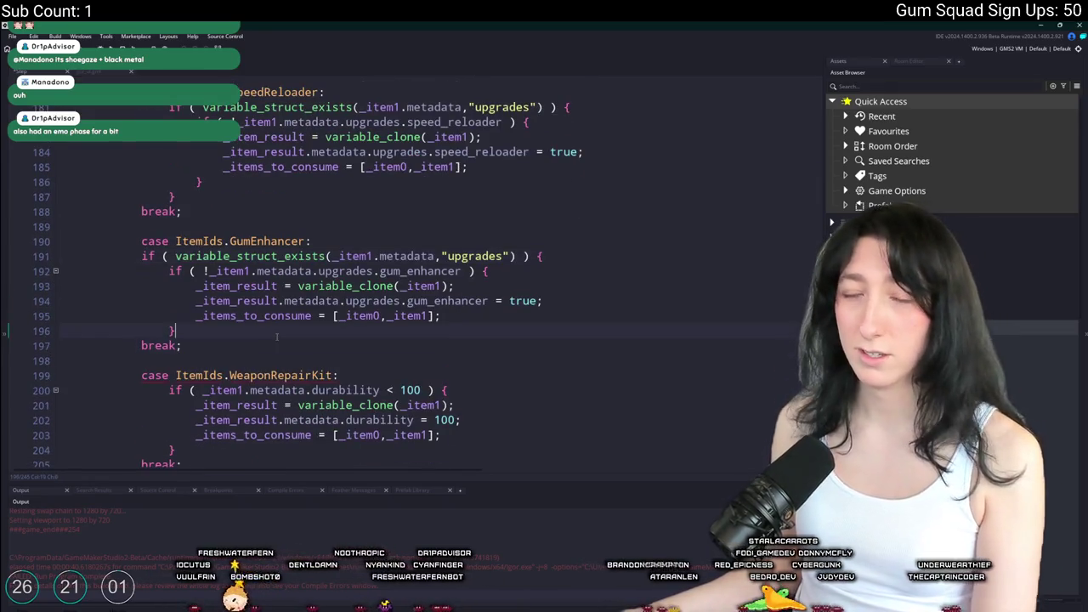
{"action": "key", "text": "Return"}
{"action": "key", "text": "BackSpace"}
{"action": "key", "text": "shift+Up"}
{"action": "key", "text": "shift+Up"}
{"action": "key", "text": "shift+Up"}
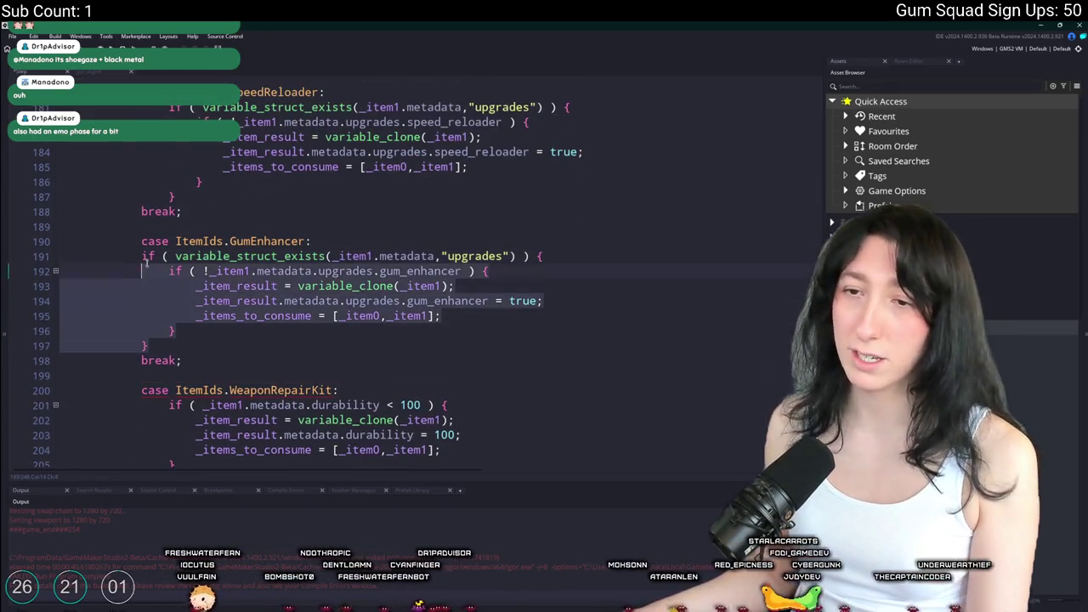
{"action": "key", "text": "Tab"}
{"action": "key", "text": "Up"}
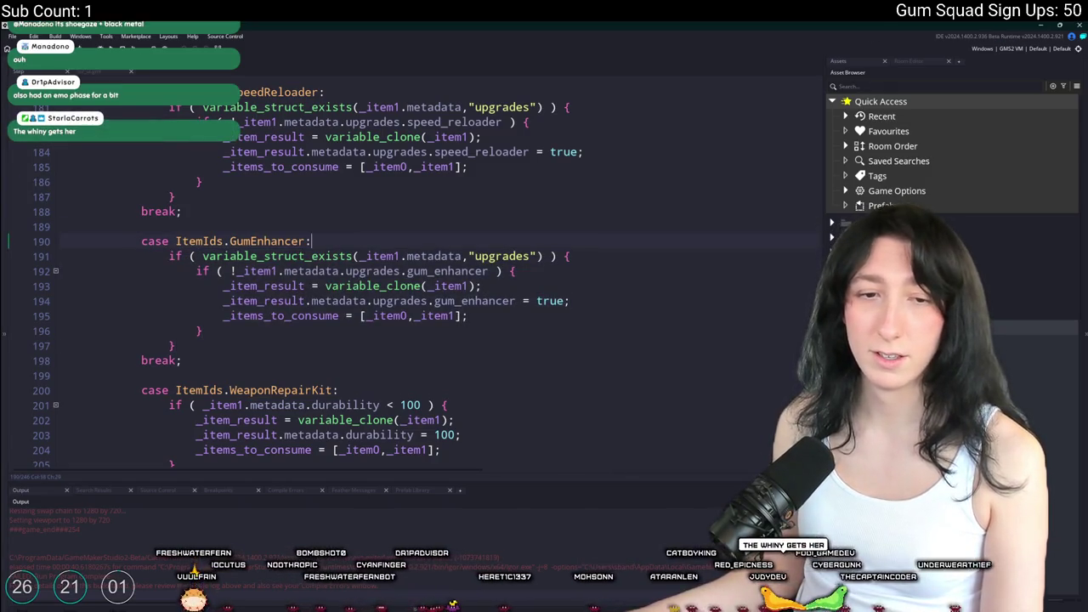
{"action": "scroll", "coordinate": [260, 267], "scroll_direction": "down", "scroll_amount": 4}
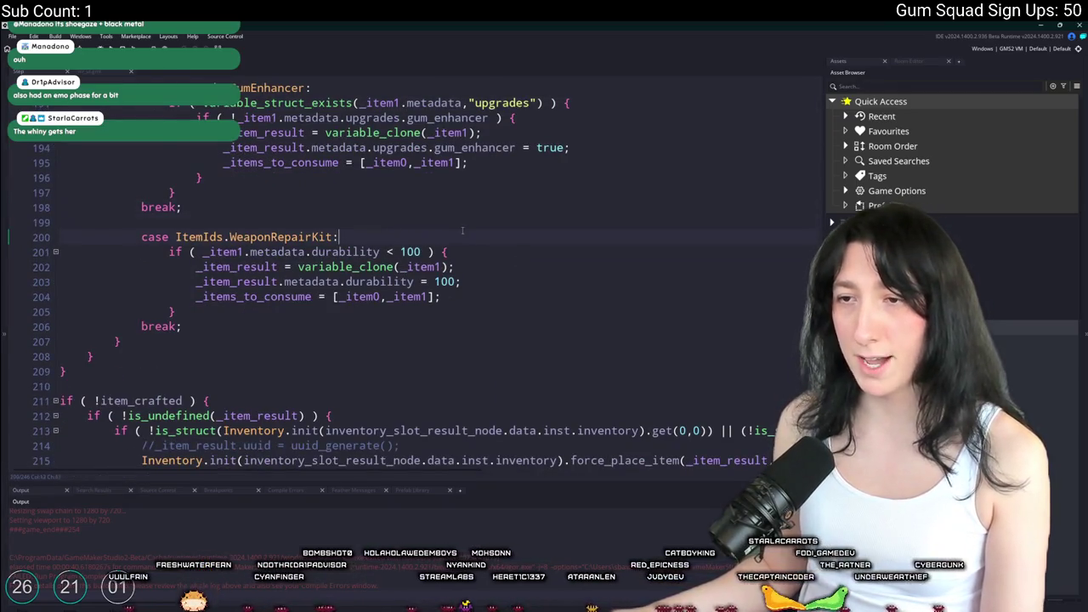
{"action": "scroll", "coordinate": [462, 230], "scroll_direction": "down", "scroll_amount": 8}
{"action": "scroll", "coordinate": [386, 262], "scroll_direction": "up", "scroll_amount": 7}
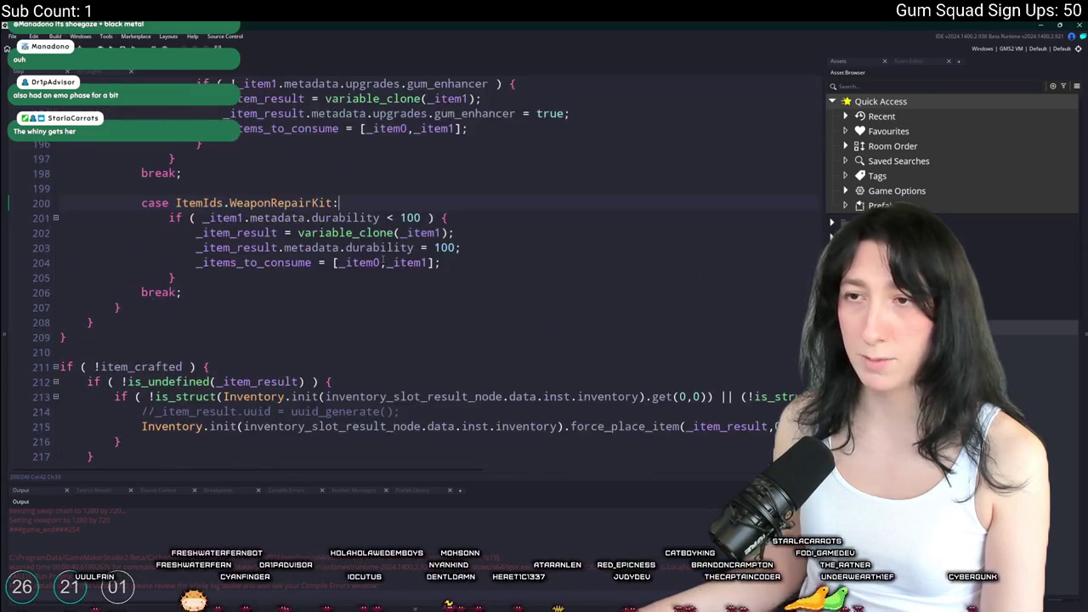
{"action": "scroll", "coordinate": [386, 262], "scroll_direction": "up", "scroll_amount": 2}
{"action": "scroll", "coordinate": [487, 269], "scroll_direction": "down", "scroll_amount": 20}
{"action": "scroll", "coordinate": [486, 269], "scroll_direction": "up", "scroll_amount": 10}
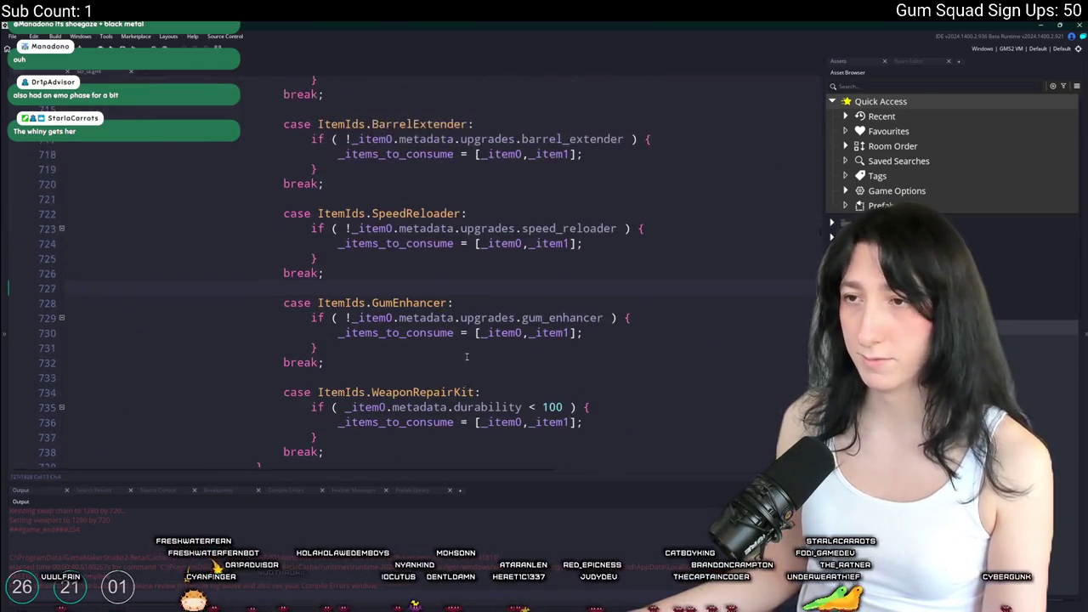
Remove the upgrades condition from the hand weapon detection check on line 706
{"action": "left_click", "coordinate": [715, 162]}
{"action": "key", "text": "End"}
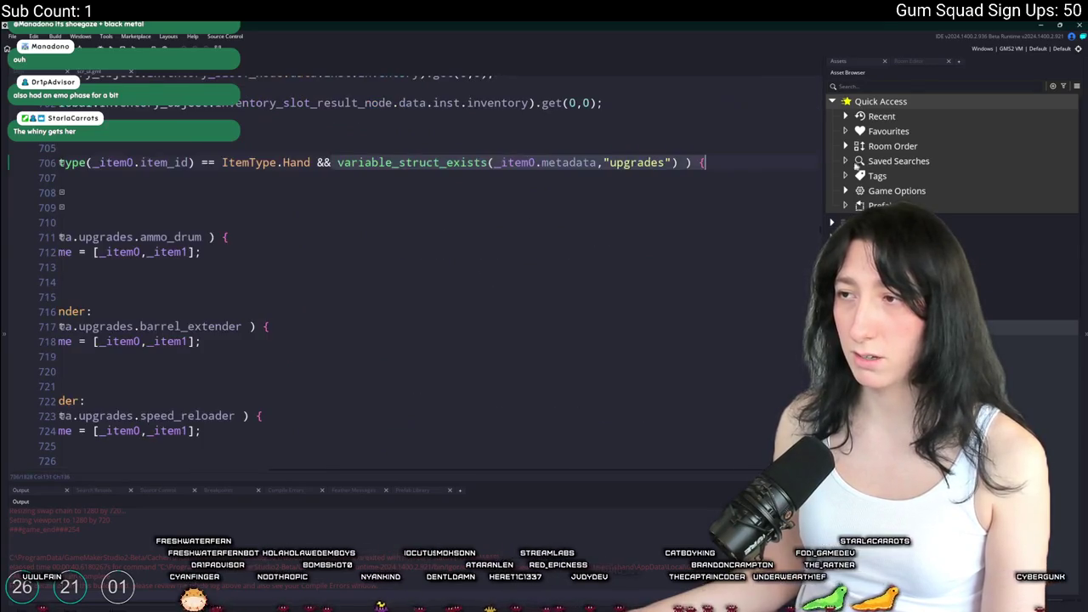
{"action": "left_click", "coordinate": [336, 162]}
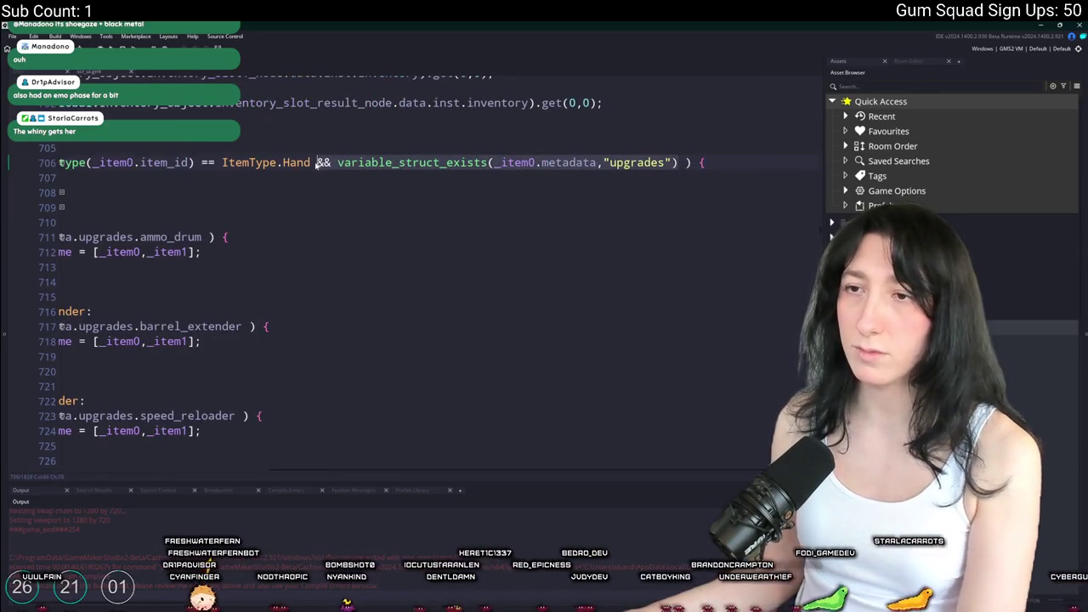
{"action": "left_click", "coordinate": [316, 162], "text": "shift"}
{"action": "key", "text": "BackSpace"}
{"action": "scroll", "coordinate": [400, 195], "scroll_direction": "left", "scroll_amount": 10}
Wrap the AmmoDrum case in an indented upgrades check, keeping it on _item1 after trying _item0
{"action": "left_click", "coordinate": [485, 215]}
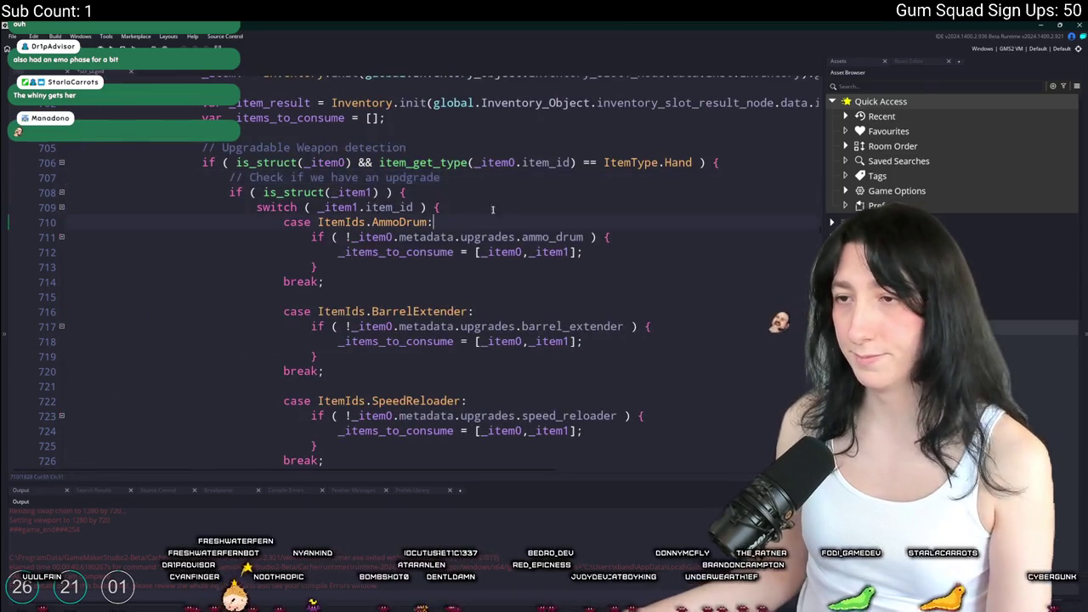
{"action": "key", "text": "Down"}
{"action": "key", "text": "Return"}
{"action": "key", "text": "ctrl+v"}
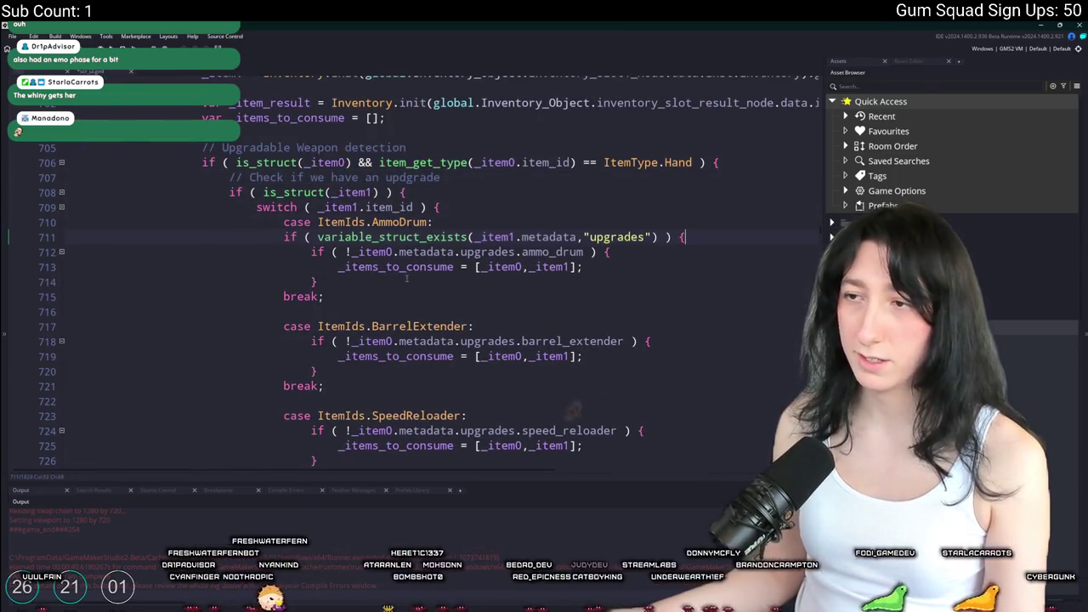
{"action": "key", "text": "Return"}
{"action": "type", "text": "}"}
{"action": "key", "text": "shift+Up"}
{"action": "key", "text": "shift+Up"}
{"action": "key", "text": "shift+Up"}
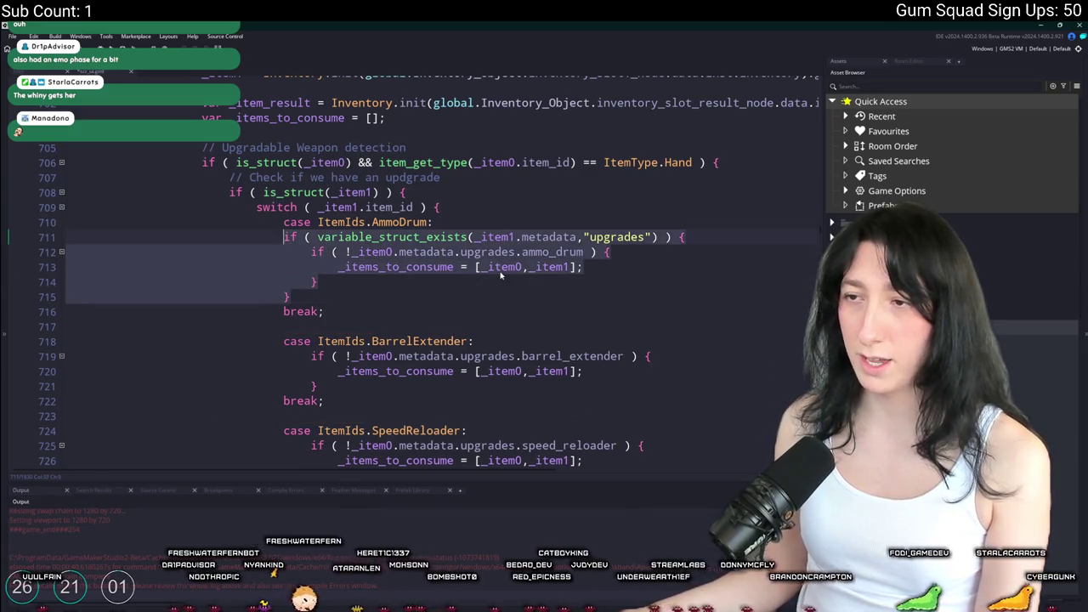
{"action": "key", "text": "Tab"}
{"action": "left_click", "coordinate": [544, 237]}
{"action": "key", "text": "BackSpace"}
{"action": "type", "text": "0"}
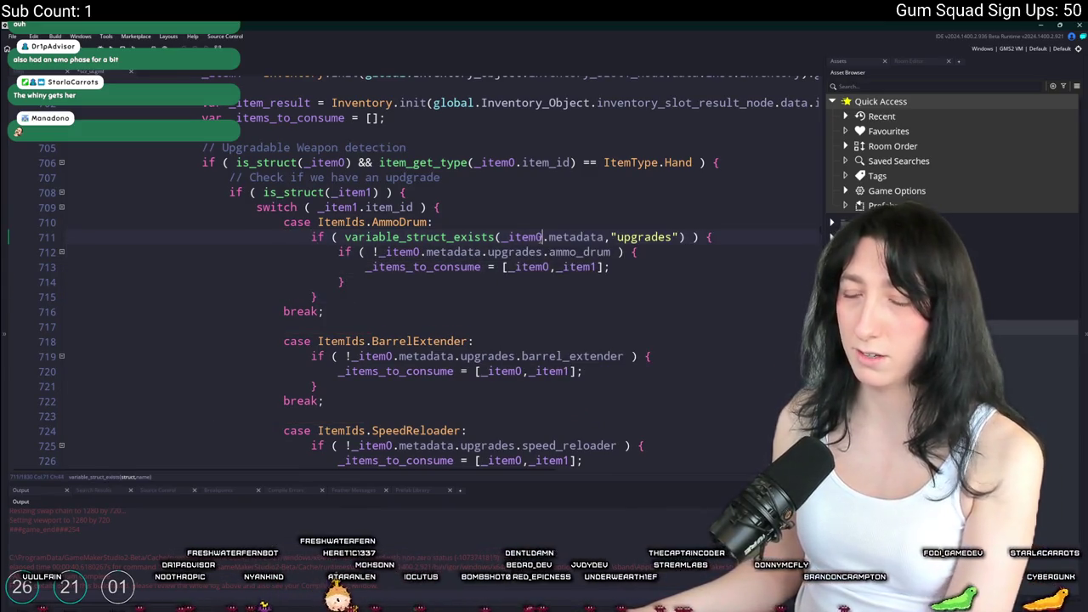
{"action": "left_click", "coordinate": [308, 238]}
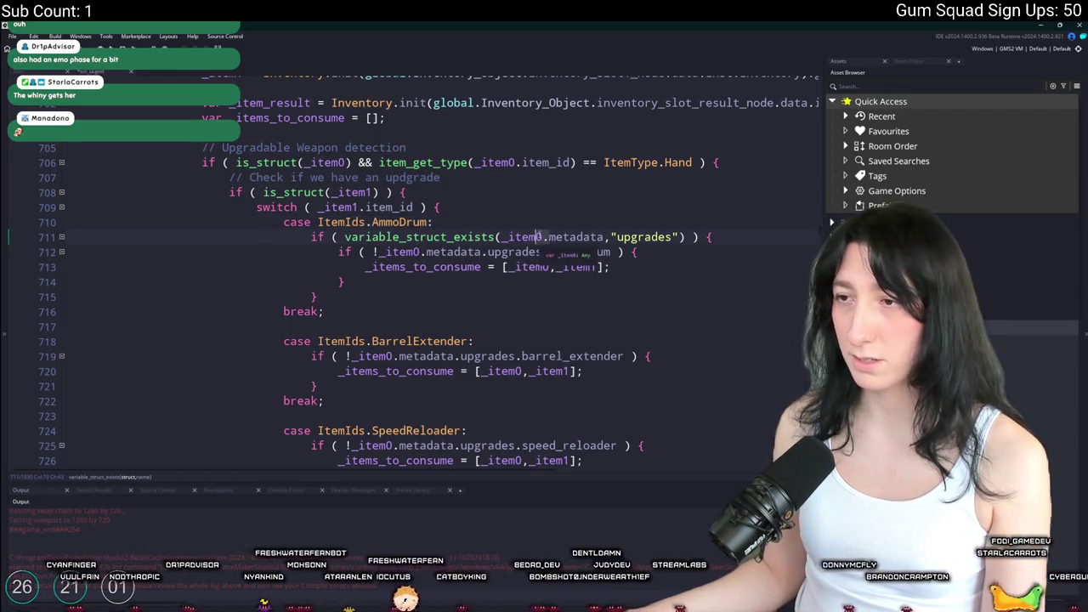
{"action": "key", "text": "ctrl+z"}
{"action": "left_click", "coordinate": [308, 238]}
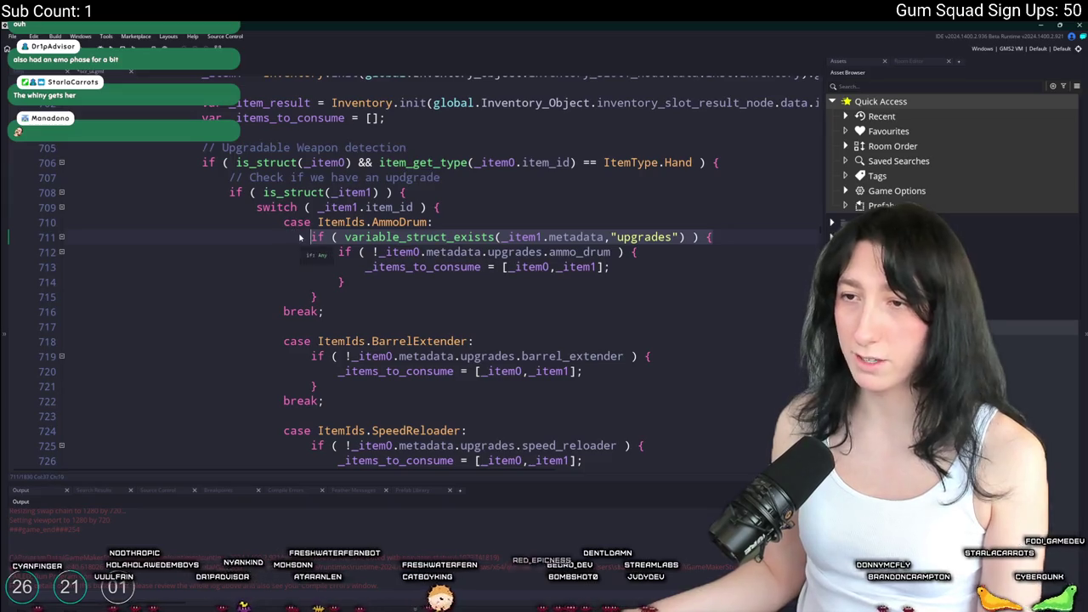
Wrap the BarrelExtender case body in the upgrades check with a closing line and indentation
{"action": "left_click", "coordinate": [474, 341]}
{"action": "key", "text": "Return"}
{"action": "type", "text": "if ( variable_struct_exists(_item1.metadata,\"upgrades\") ) {"}
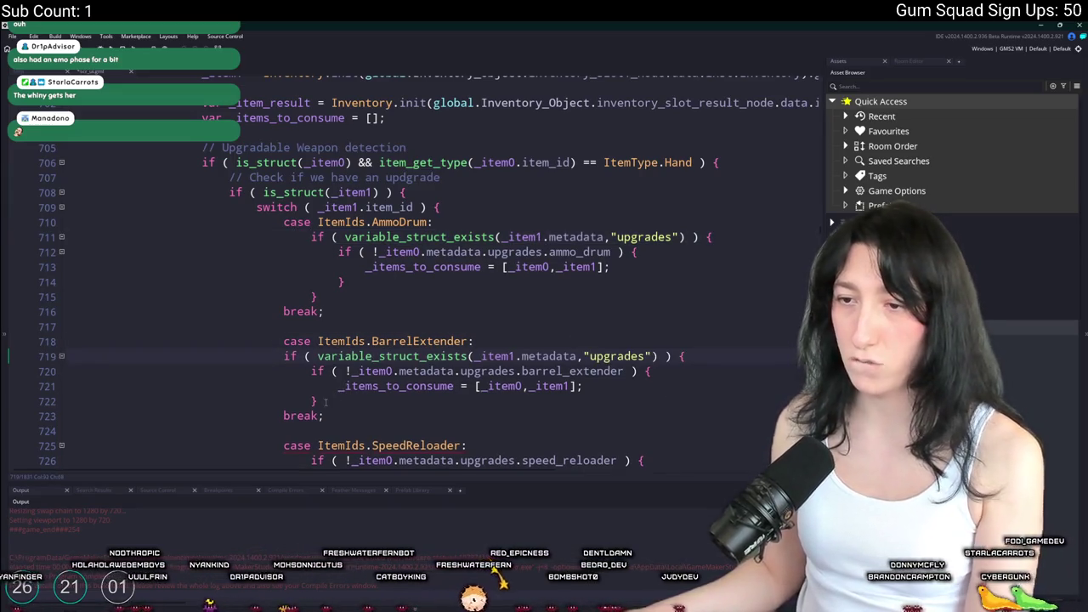
{"action": "left_click", "coordinate": [326, 401]}
{"action": "key", "text": "Return"}
{"action": "scroll", "coordinate": [293, 382], "scroll_direction": "down", "scroll_amount": 1}
{"action": "left_click_drag", "start_coordinate": [287, 365], "coordinate": [284, 306]}
{"action": "key", "text": "Tab"}
{"action": "scroll", "coordinate": [383, 324], "scroll_direction": "down", "scroll_amount": 2}
Wrap the SpeedReloader case body in the upgrades check and indent it one level
{"action": "left_click", "coordinate": [507, 337]}
{"action": "key", "text": "Return"}
{"action": "scroll", "coordinate": [508, 336], "scroll_direction": "down", "scroll_amount": 2}
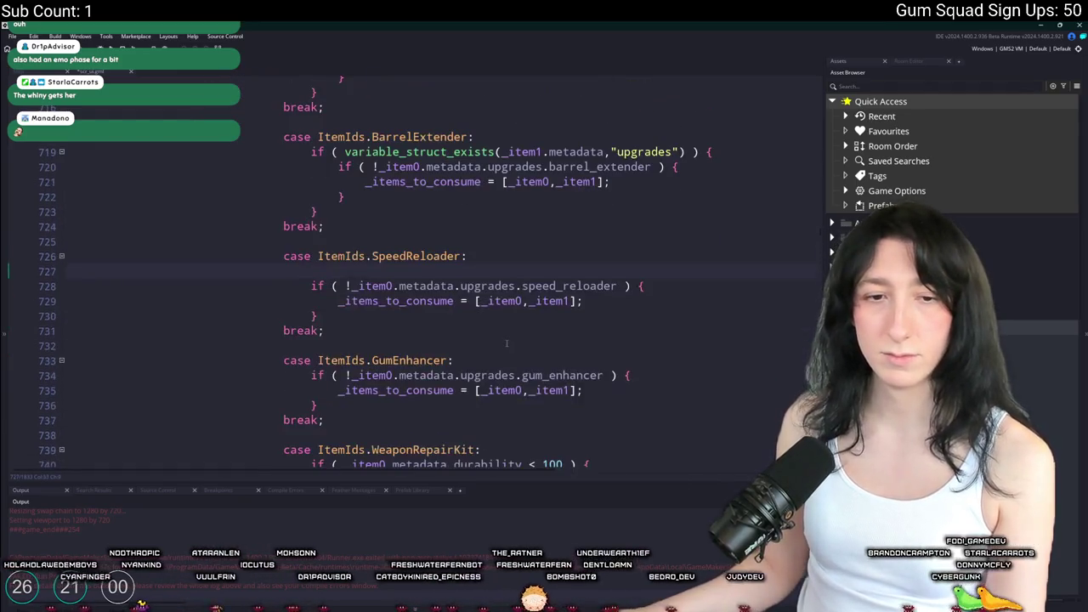
{"action": "type", "text": "if ( variable_struct_exists(_item1.metadata,\"upgrades\") ) {"}
{"action": "left_click", "coordinate": [331, 317]}
{"action": "key", "text": "Return"}
{"action": "left_click_drag", "start_coordinate": [300, 336], "coordinate": [284, 271]}
{"action": "key", "text": "Tab"}
{"action": "scroll", "coordinate": [425, 323], "scroll_direction": "down", "scroll_amount": 2}
Wrap the GumEnhancer case body in the upgrades check with a closing brace, indented one level
{"action": "left_click", "coordinate": [463, 307]}
{"action": "key", "text": "Return"}
{"action": "type", "text": "if ( variable_struct_exists(_item1.metadata,\"upgrades\") ) {"}
{"action": "scroll", "coordinate": [425, 323], "scroll_direction": "down", "scroll_amount": 2}
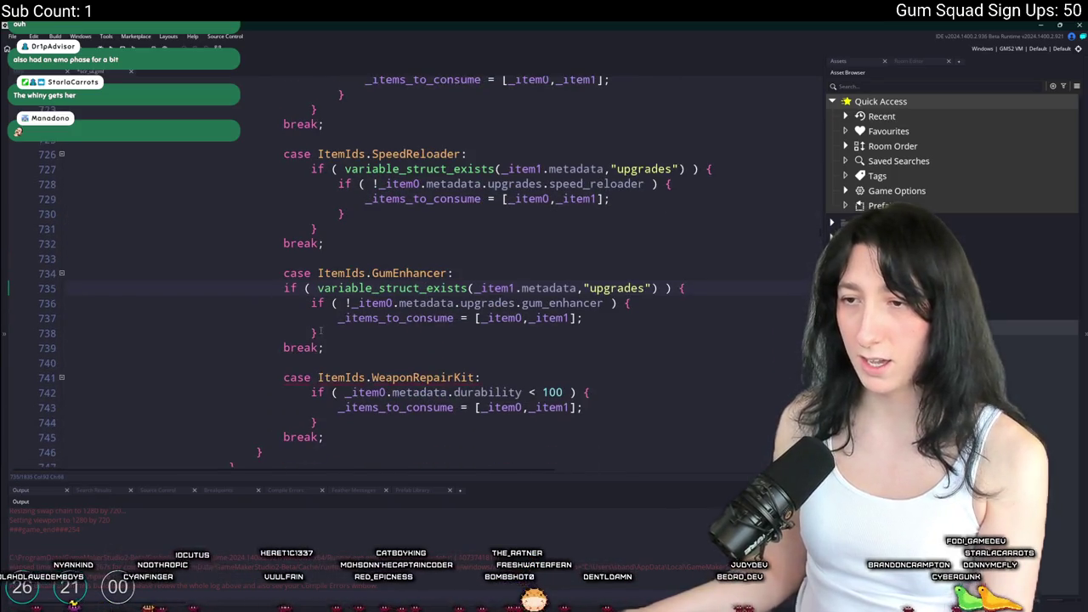
{"action": "left_click", "coordinate": [308, 341]}
{"action": "key", "text": "Return"}
{"action": "type", "text": "}"}
{"action": "left_click_drag", "start_coordinate": [295, 349], "coordinate": [284, 300]}
{"action": "key", "text": "Tab"}
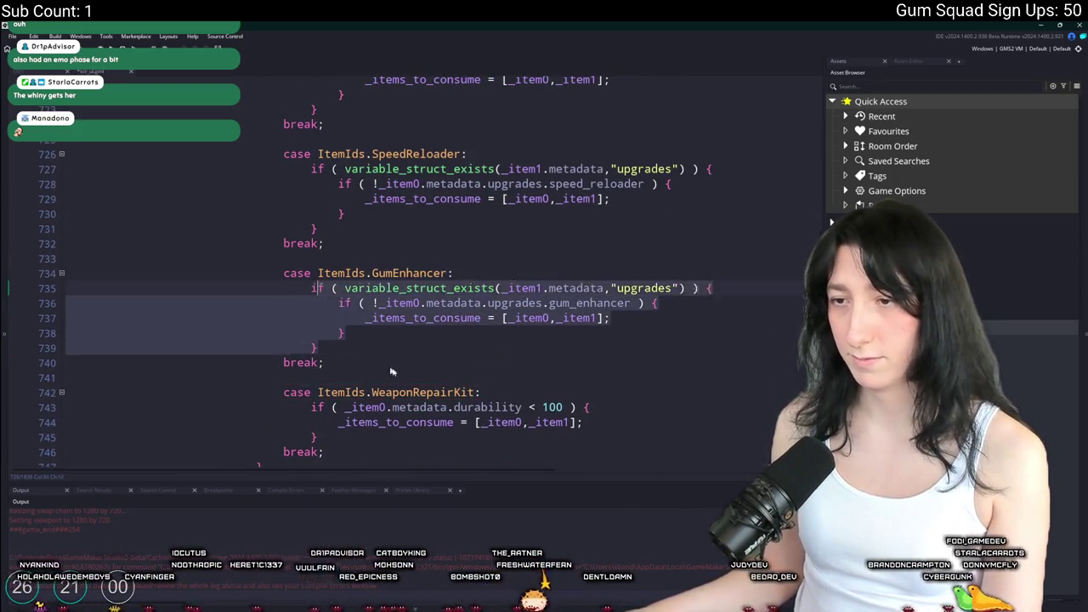
Undo an upgrades check added under WeaponRepairKit and add a blank line under the second AmmoDrum case
{"action": "left_click", "coordinate": [580, 389]}
{"action": "key", "text": "Return"}
{"action": "scroll", "coordinate": [580, 388], "scroll_direction": "down", "scroll_amount": 2}
{"action": "key", "text": "BackSpace"}
{"action": "key", "text": "Return"}
{"action": "type", "text": "if ( variable_struct_exists(_item1.metadata,\"upgrades\") ) {"}
{"action": "key", "text": "ctrl+z"}
{"action": "key", "text": "ctrl+z"}
{"action": "scroll", "coordinate": [534, 360], "scroll_direction": "up", "scroll_amount": 15}
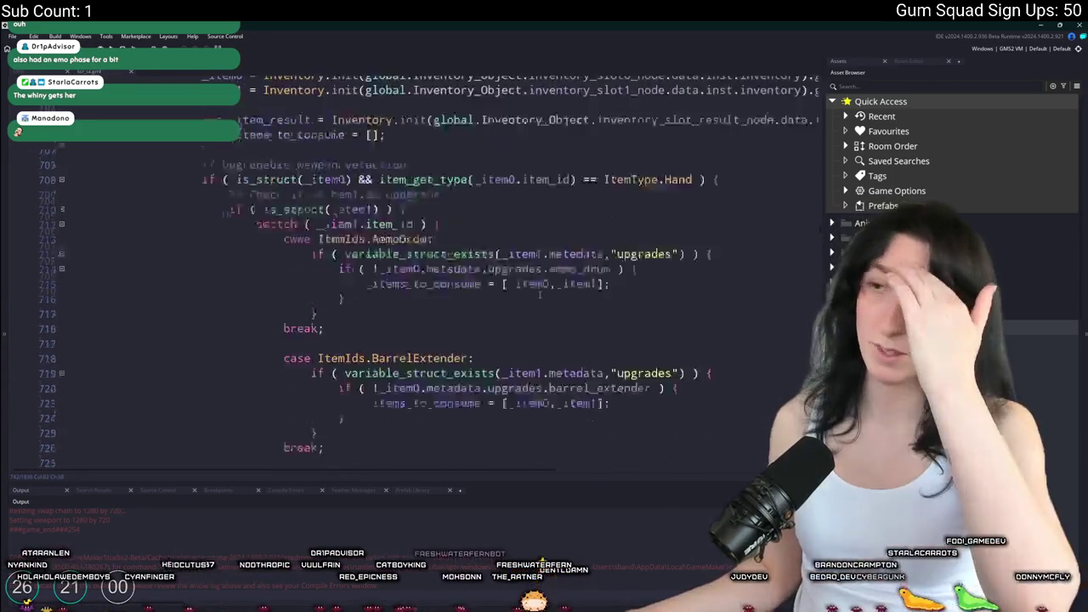
{"action": "scroll", "coordinate": [526, 283], "scroll_direction": "down", "scroll_amount": 16}
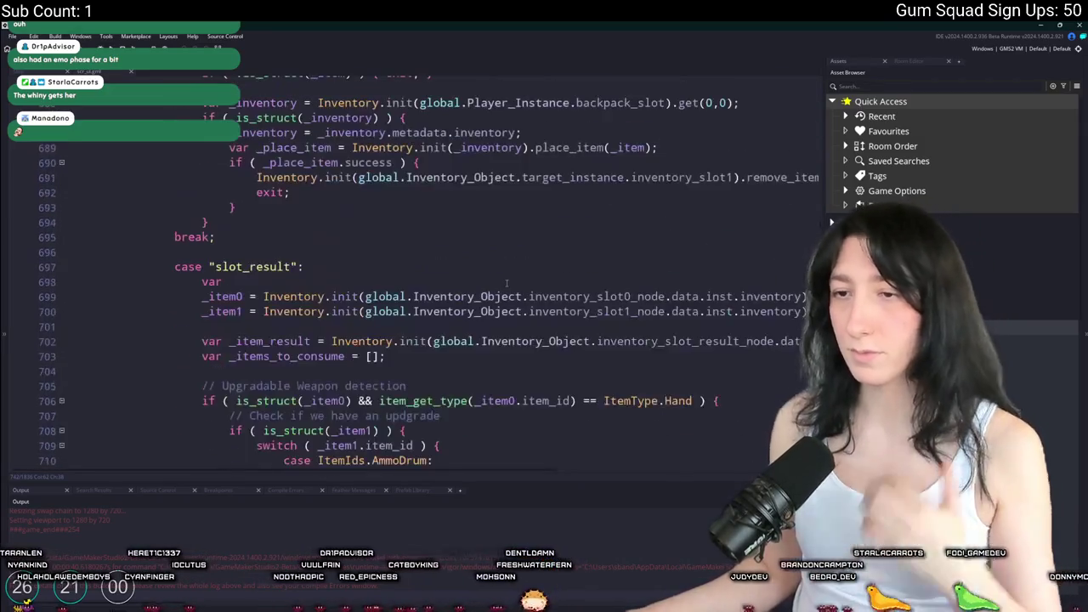
{"action": "scroll", "coordinate": [503, 283], "scroll_direction": "down", "scroll_amount": 10}
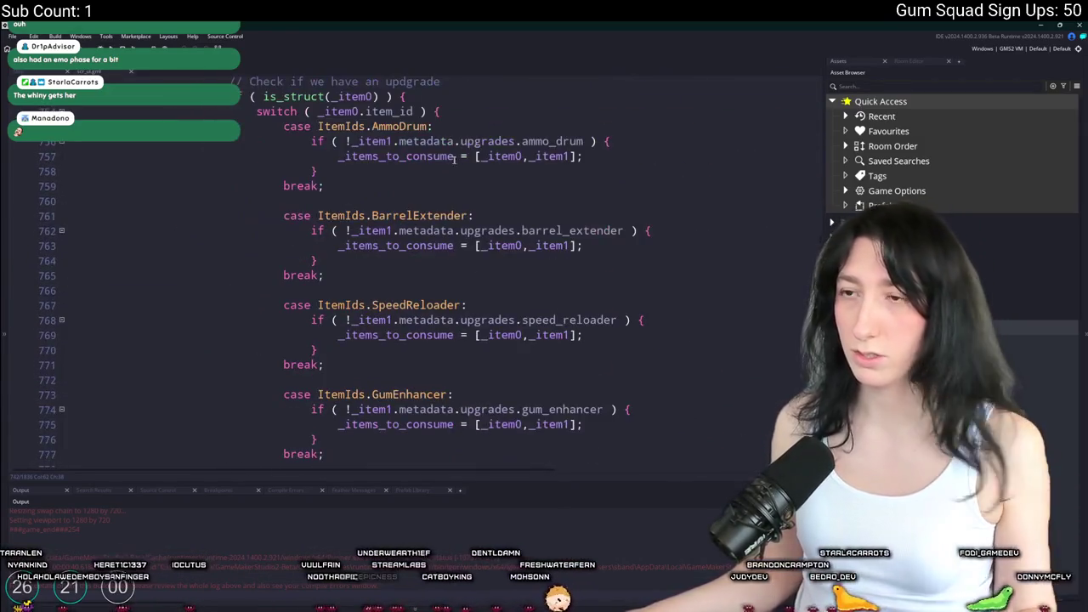
{"action": "scroll", "coordinate": [517, 328], "scroll_direction": "up", "scroll_amount": 4}
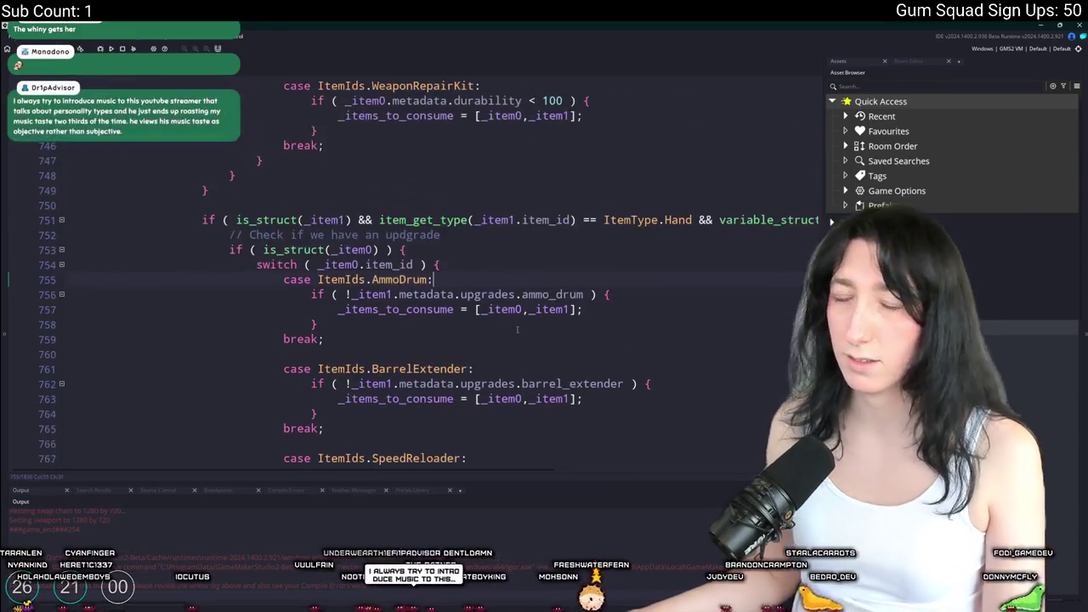
{"action": "key", "text": "Return"}
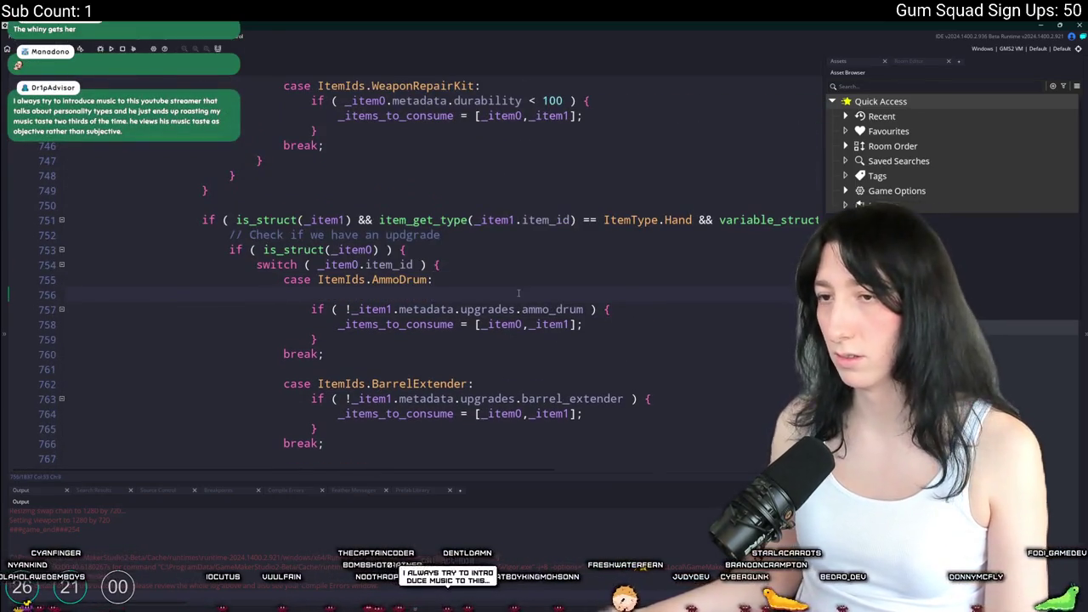
{"action": "scroll", "coordinate": [518, 293], "scroll_direction": "up", "scroll_amount": 6}
Change _item1 to _item0 in the GumEnhancer, SpeedReloader, line 719 and line 711 checks
{"action": "left_click", "coordinate": [516, 235]}
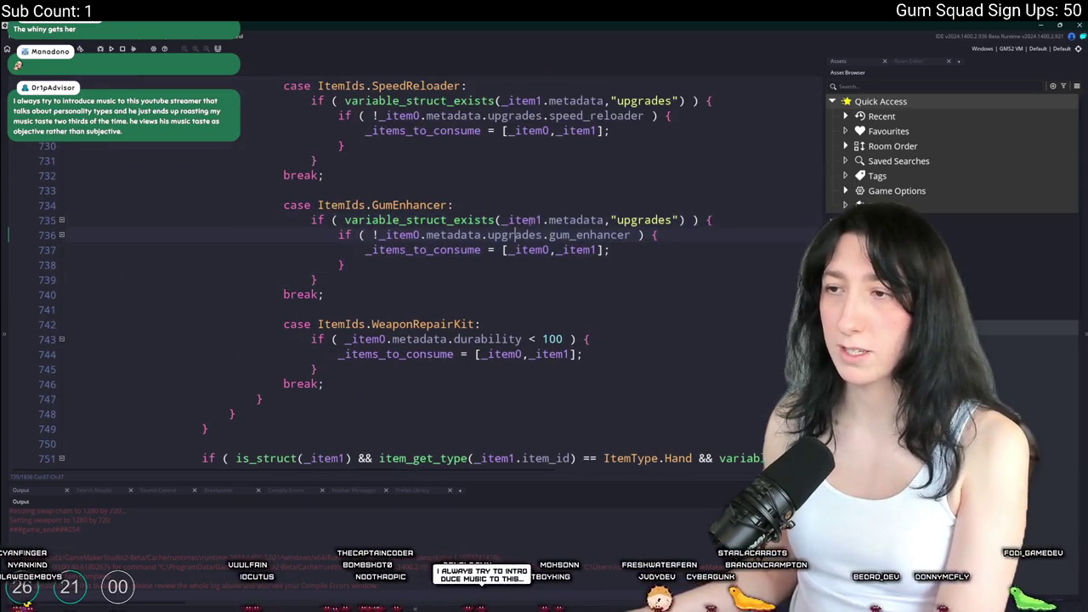
{"action": "key", "text": "BackSpace"}
{"action": "type", "text": "0"}
{"action": "scroll", "coordinate": [557, 219], "scroll_direction": "up", "scroll_amount": 3}
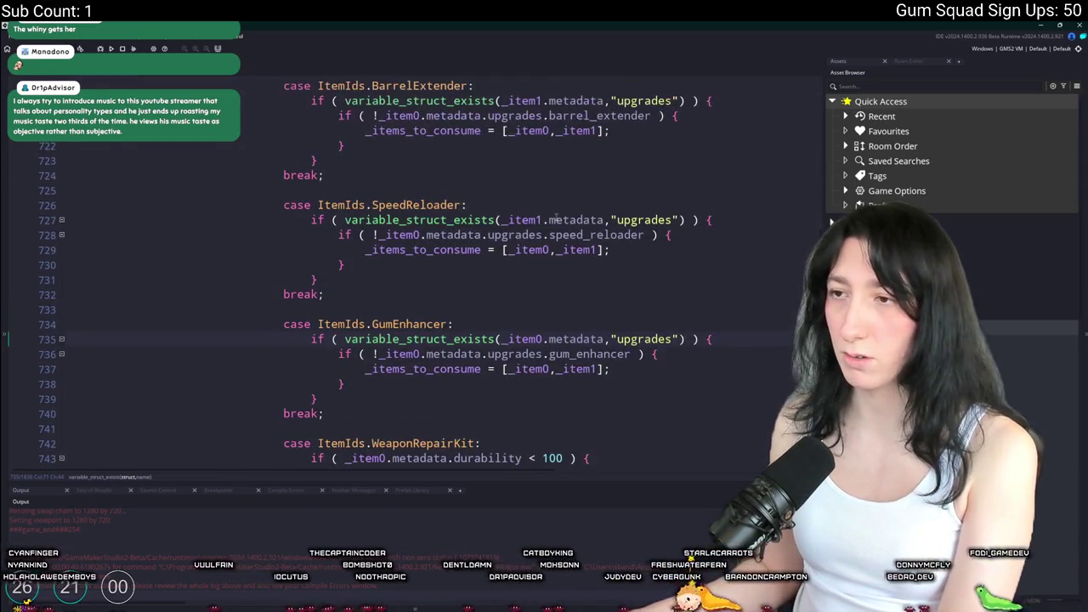
{"action": "left_click", "coordinate": [543, 220]}
{"action": "key", "text": "BackSpace"}
{"action": "type", "text": "0"}
{"action": "scroll", "coordinate": [536, 192], "scroll_direction": "up", "scroll_amount": 1}
{"action": "key", "text": "BackSpace"}
{"action": "type", "text": "0"}
{"action": "scroll", "coordinate": [535, 170], "scroll_direction": "up", "scroll_amount": 4}
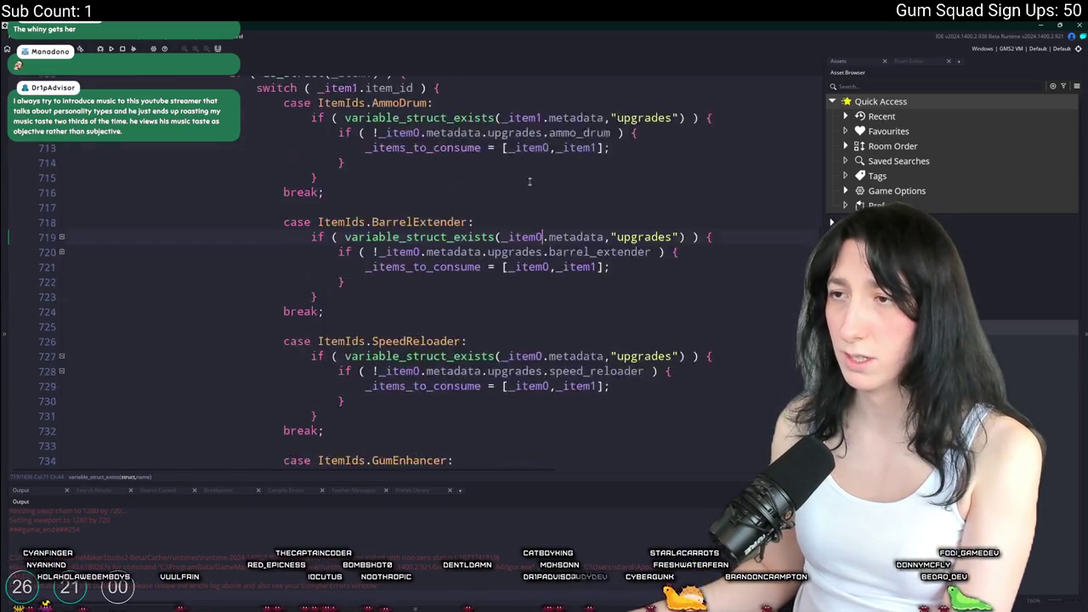
{"action": "key", "text": "BackSpace"}
{"action": "type", "text": "0"}
{"action": "scroll", "coordinate": [535, 255], "scroll_direction": "down", "scroll_amount": 6}
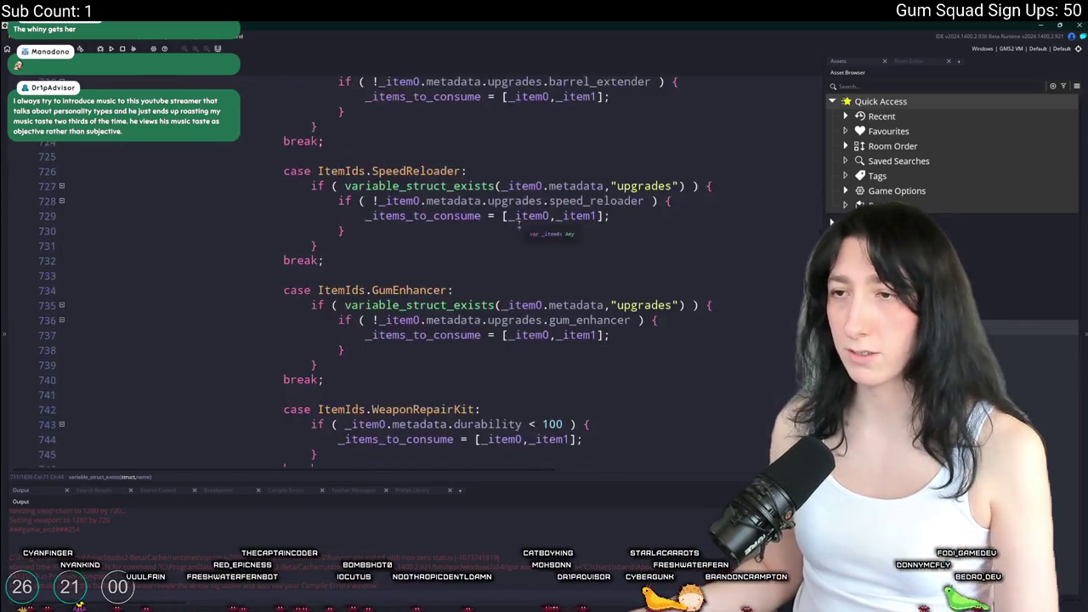
{"action": "scroll", "coordinate": [535, 255], "scroll_direction": "up", "scroll_amount": 6}
{"action": "scroll", "coordinate": [536, 256], "scroll_direction": "down", "scroll_amount": 10}
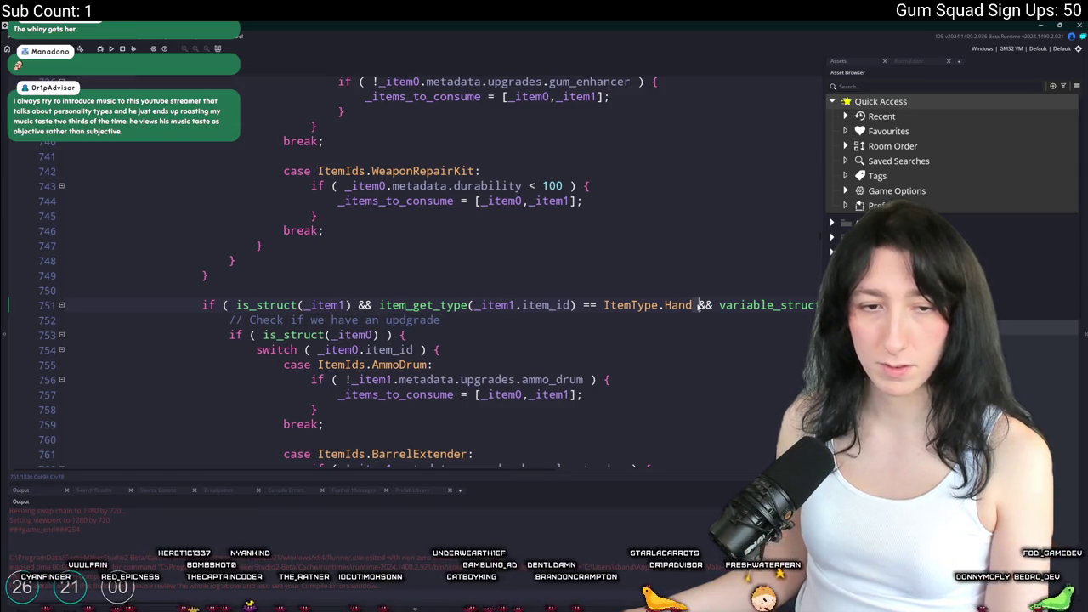
Cut the upgrades-exists check from line 751 and paste it as an if under case AmmoDrum
{"action": "key", "text": "End"}
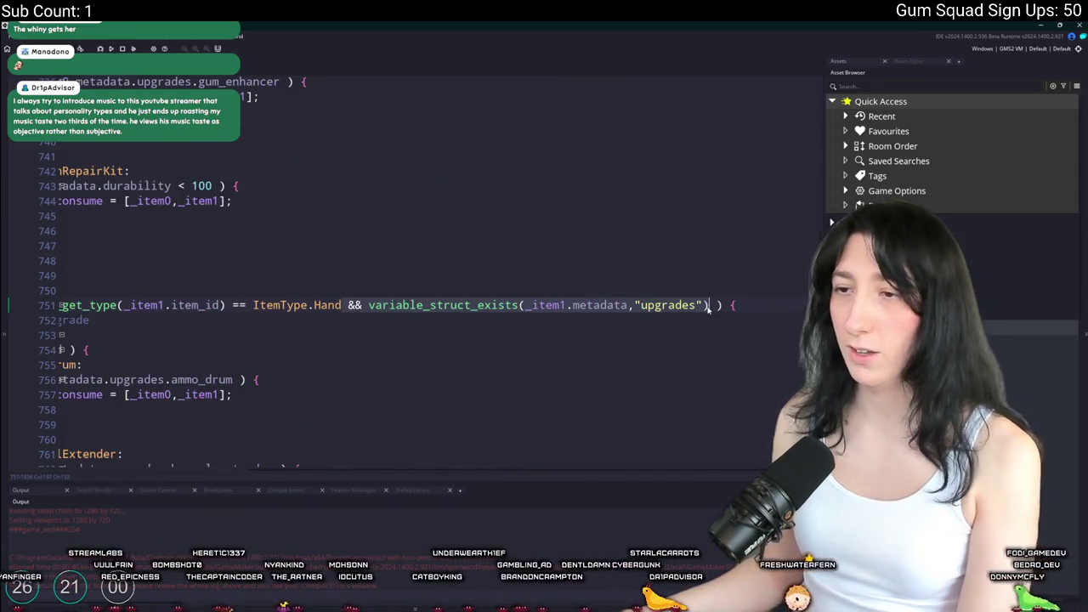
{"action": "key", "text": "ctrl+z"}
{"action": "scroll", "coordinate": [469, 323], "scroll_direction": "down", "scroll_amount": 1}
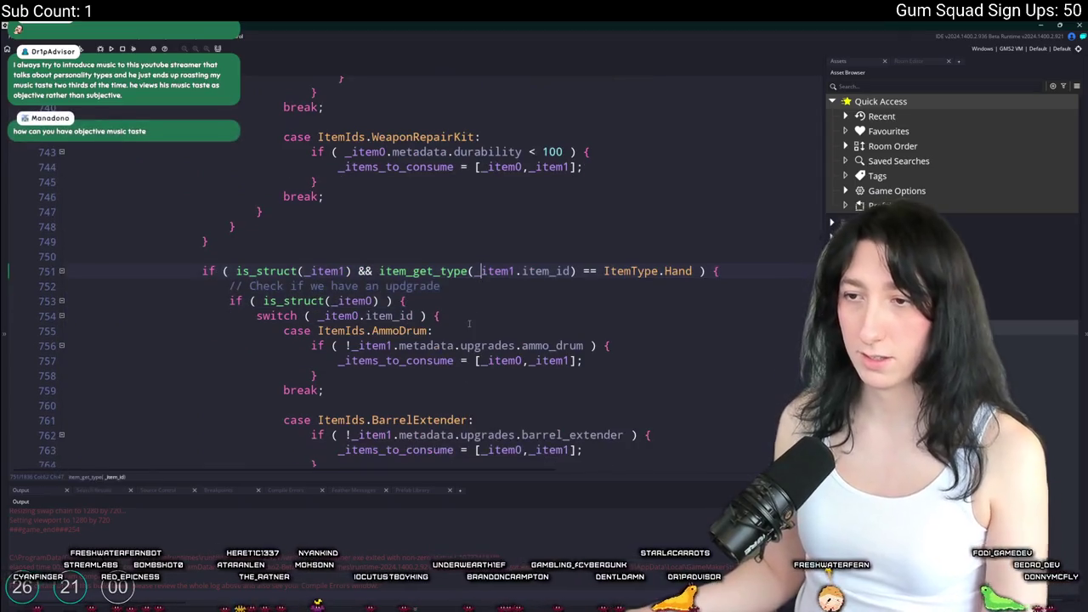
{"action": "left_click", "coordinate": [477, 331]}
{"action": "key", "text": "Return"}
{"action": "key", "text": "ctrl+v"}
Tidy the AmmoDrum check onto one line, add its closing brace, and indent the block
{"action": "scroll", "coordinate": [477, 335], "scroll_direction": "down", "scroll_amount": 2}
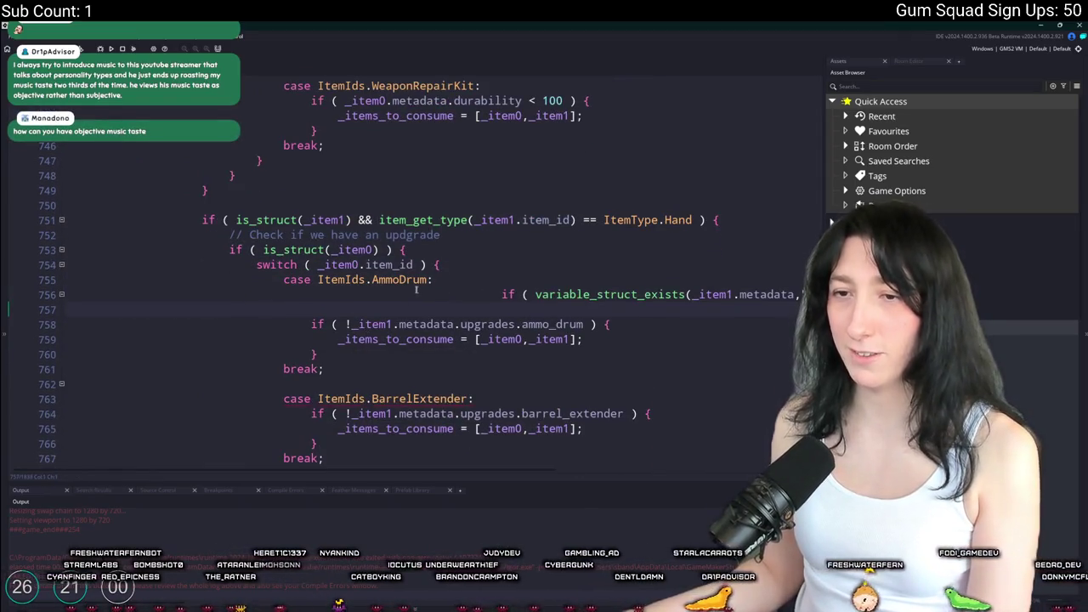
{"action": "key", "text": "BackSpace"}
{"action": "left_click", "coordinate": [229, 298]}
{"action": "key", "text": "ctrl+Delete"}
{"action": "left_click", "coordinate": [321, 348]}
{"action": "key", "text": "Return"}
{"action": "type", "text": "}"}
{"action": "left_click_drag", "start_coordinate": [215, 355], "coordinate": [213, 294]}
{"action": "key", "text": "Tab"}
{"action": "key", "text": "Left"}
{"action": "left_click", "coordinate": [676, 294]}
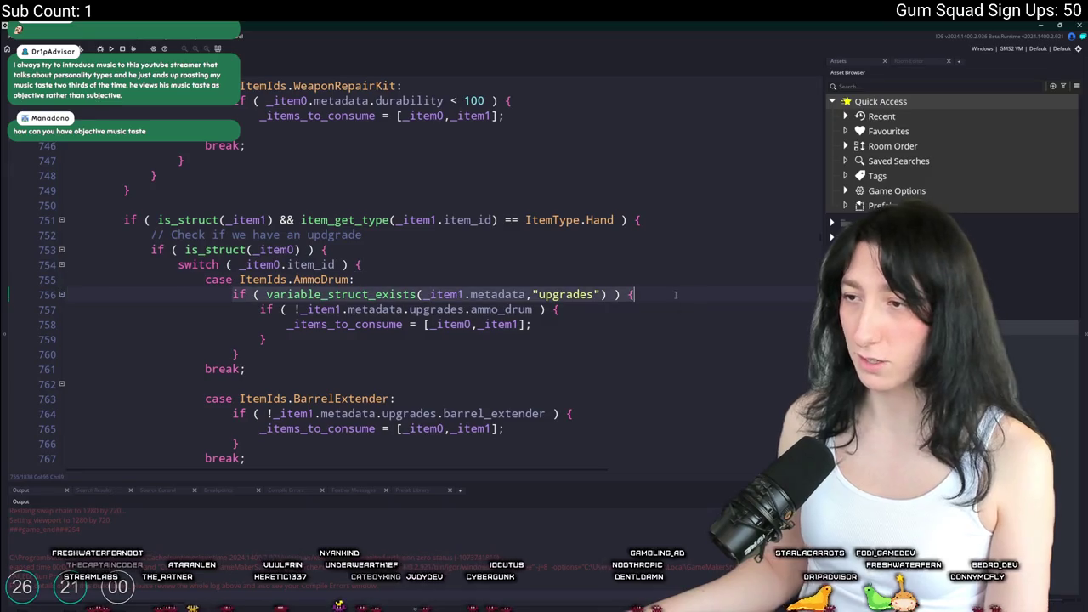
Wrap the BarrelExtender case in the pasted upgrades check with a closing brace and indentation
{"action": "left_click", "coordinate": [485, 398]}
{"action": "key", "text": "Return"}
{"action": "type", "text": "if ( variable_struct_exists(_item1.metadata,\"upgrades\") ) {"}
{"action": "scroll", "coordinate": [340, 396], "scroll_direction": "down", "scroll_amount": 2}
{"action": "left_click", "coordinate": [255, 392]}
{"action": "key", "text": "Return"}
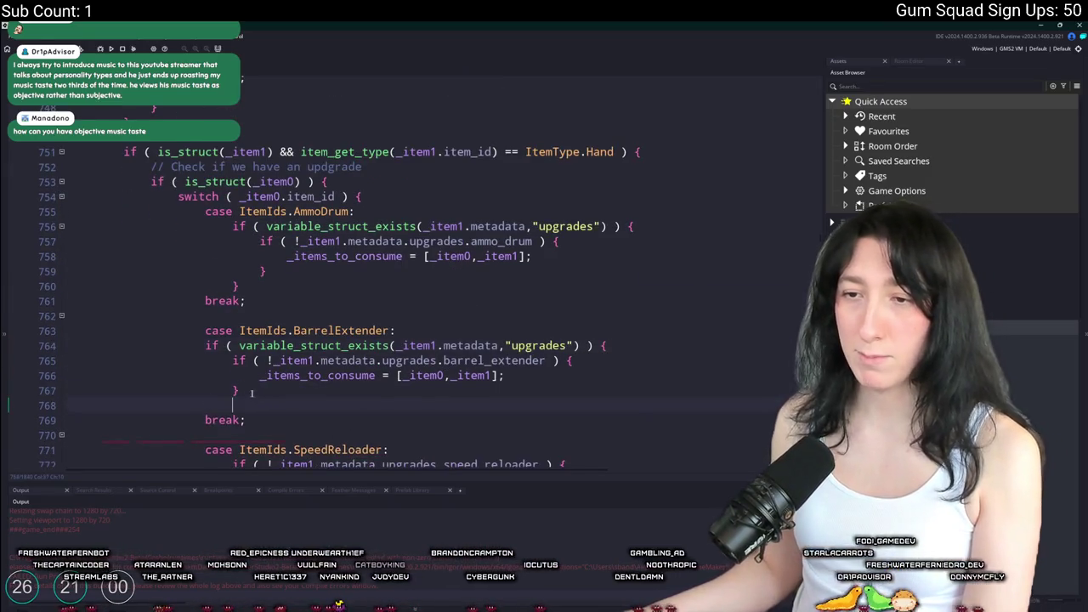
{"action": "left_click_drag", "start_coordinate": [219, 405], "coordinate": [205, 345]}
{"action": "key", "text": "Tab"}
{"action": "scroll", "coordinate": [405, 258], "scroll_direction": "down", "scroll_amount": 4}
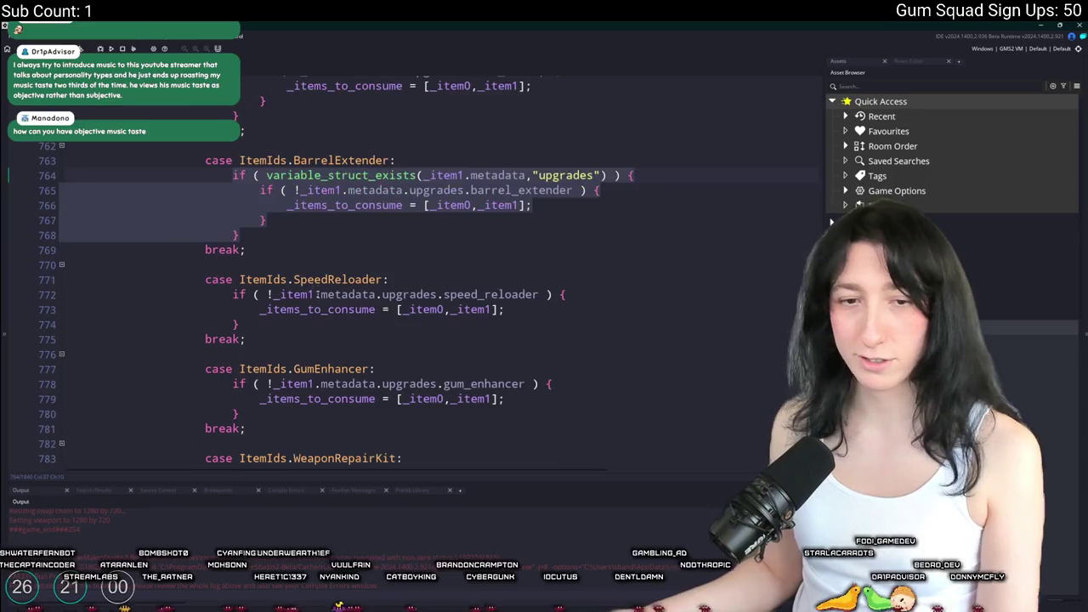
Wrap the SpeedReloader case in the upgrades check, close it with a brace, and indent it
{"action": "left_click", "coordinate": [407, 279]}
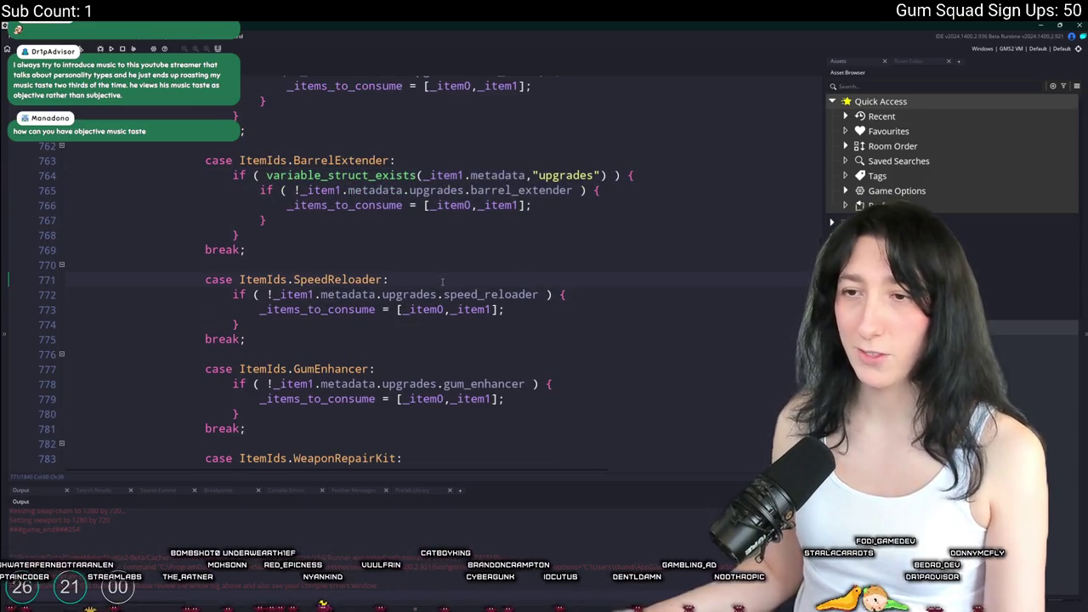
{"action": "key", "text": "Return"}
{"action": "type", "text": "if ( variable_struct_exists(_item1.metadata,\"upgrades\") ) {"}
{"action": "key", "text": "Return"}
{"action": "type", "text": "}"}
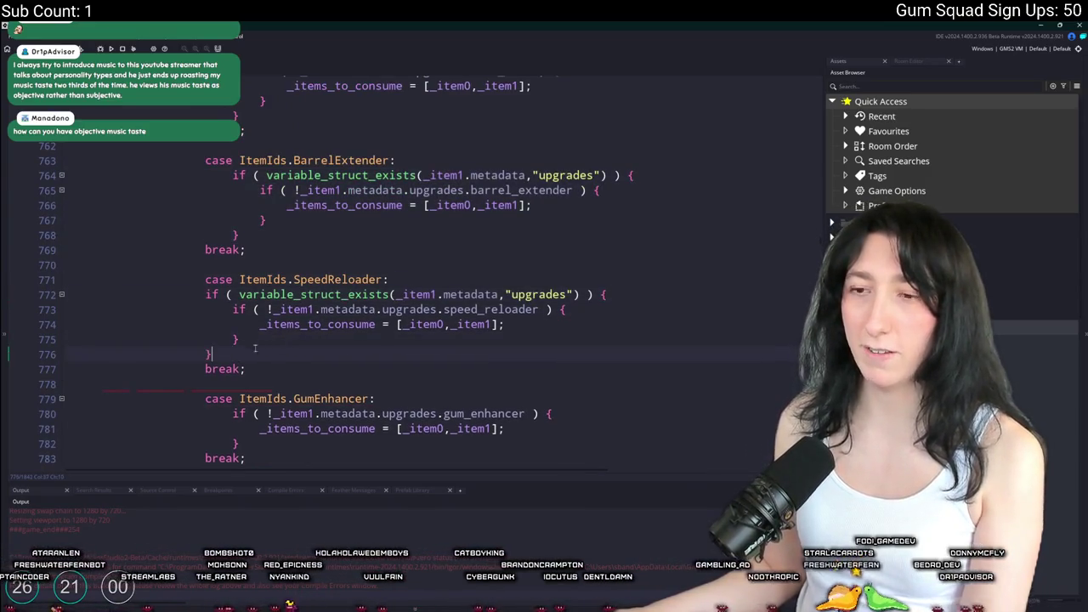
{"action": "left_click_drag", "start_coordinate": [204, 294], "coordinate": [316, 359]}
{"action": "key", "text": "Tab"}
Wrap the GumEnhancer case in the upgrades check with a closing brace and indent the block
{"action": "left_click", "coordinate": [416, 399]}
{"action": "key", "text": "Return"}
{"action": "type", "text": "if ( variable_struct_exists(_item1.metadata,\"upgrades\") ) {"}
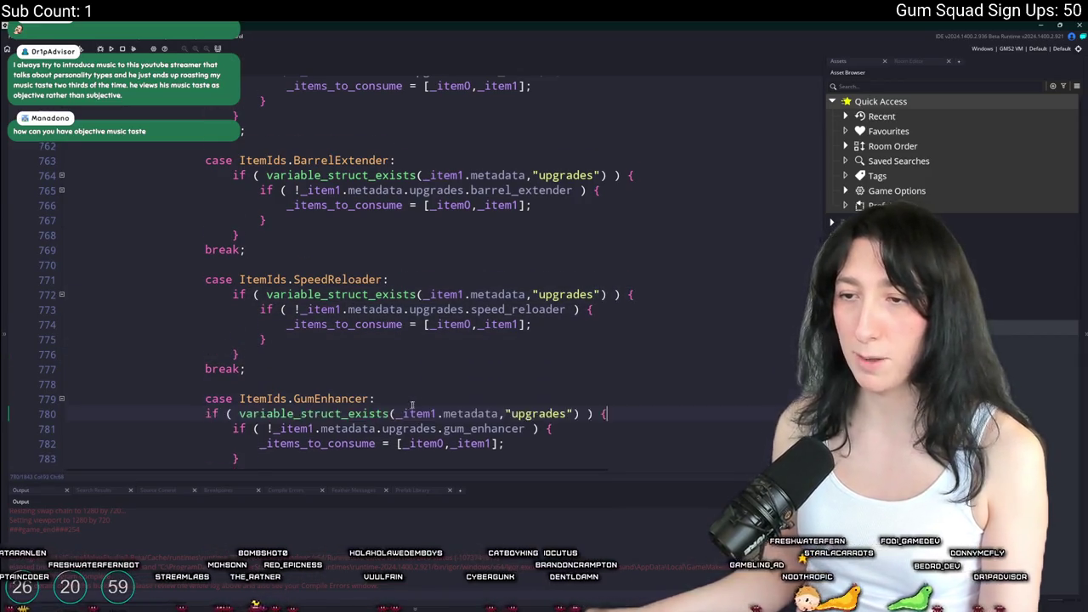
{"action": "scroll", "coordinate": [417, 405], "scroll_direction": "down", "scroll_amount": 2}
{"action": "left_click", "coordinate": [269, 373]}
{"action": "key", "text": "Return"}
{"action": "left_click_drag", "start_coordinate": [223, 383], "coordinate": [205, 323]}
{"action": "key", "text": "Tab"}
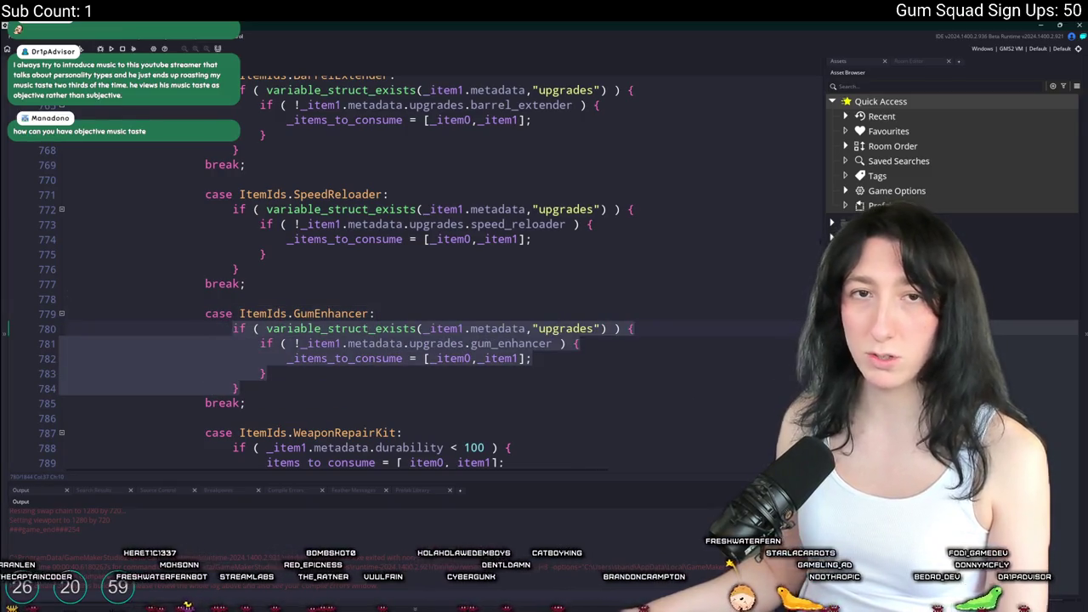
{"action": "left_click", "coordinate": [513, 432]}
{"action": "scroll", "coordinate": [513, 274], "scroll_direction": "down", "scroll_amount": 3}
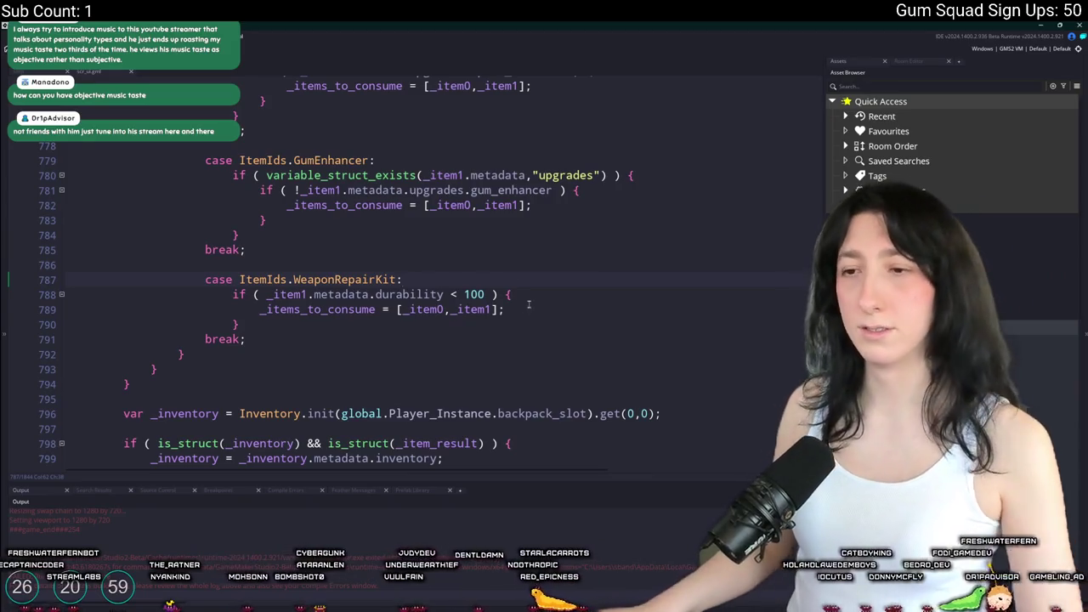
{"action": "scroll", "coordinate": [468, 255], "scroll_direction": "down", "scroll_amount": 3}
{"action": "scroll", "coordinate": [468, 255], "scroll_direction": "up", "scroll_amount": 3}
{"action": "scroll", "coordinate": [459, 253], "scroll_direction": "down", "scroll_amount": 3}
{"action": "scroll", "coordinate": [450, 246], "scroll_direction": "down", "scroll_amount": 3}
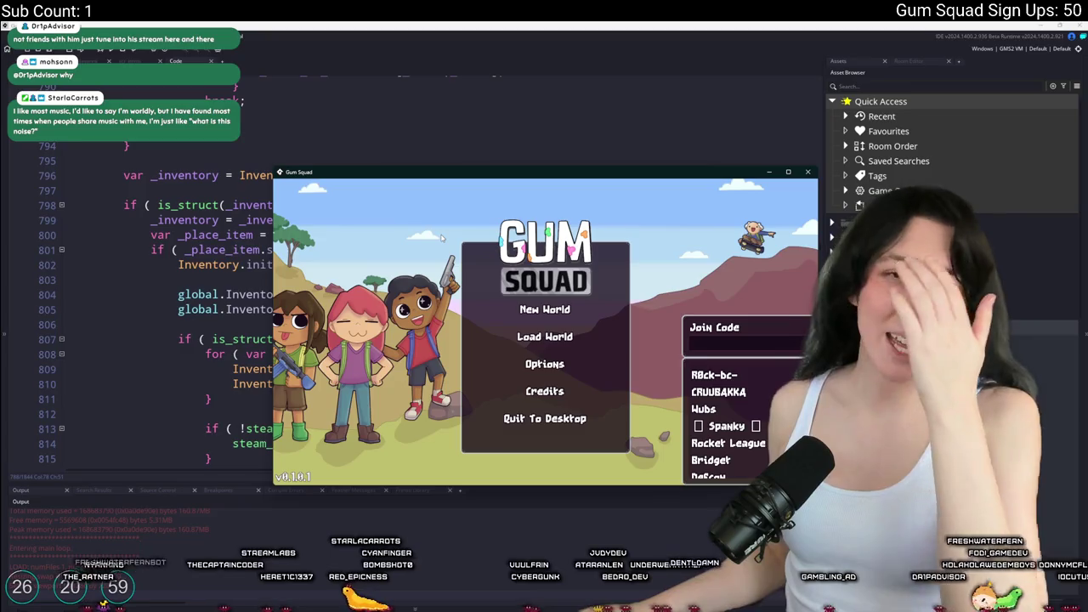
Load the NewCat world in a new lobby and maximize the game window
{"action": "left_click", "coordinate": [575, 335]}
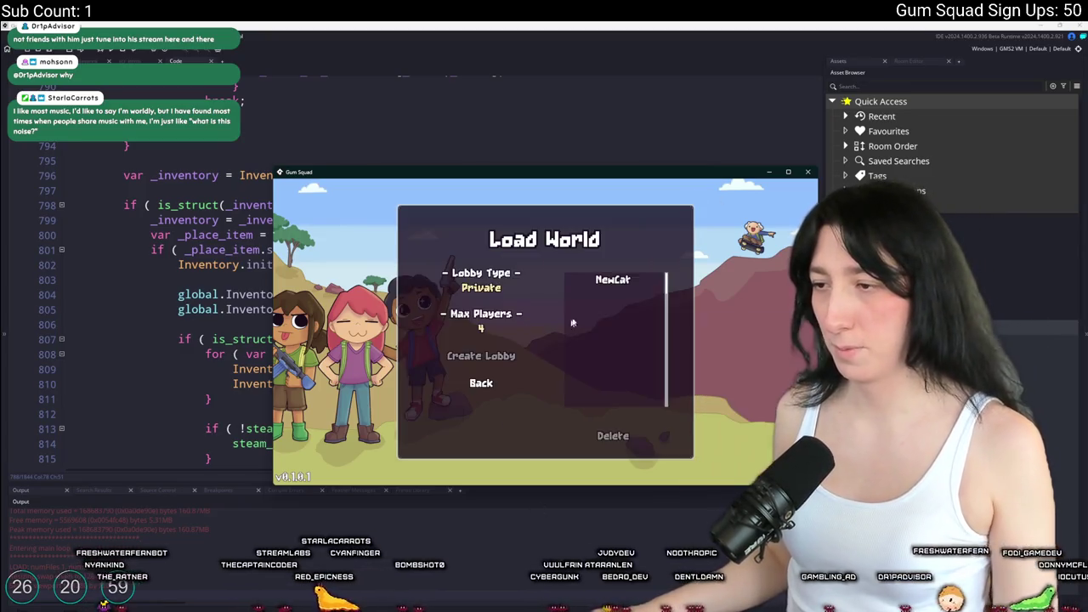
{"action": "left_click", "coordinate": [612, 280]}
{"action": "left_click", "coordinate": [483, 357]}
{"action": "double_click", "coordinate": [440, 25]}
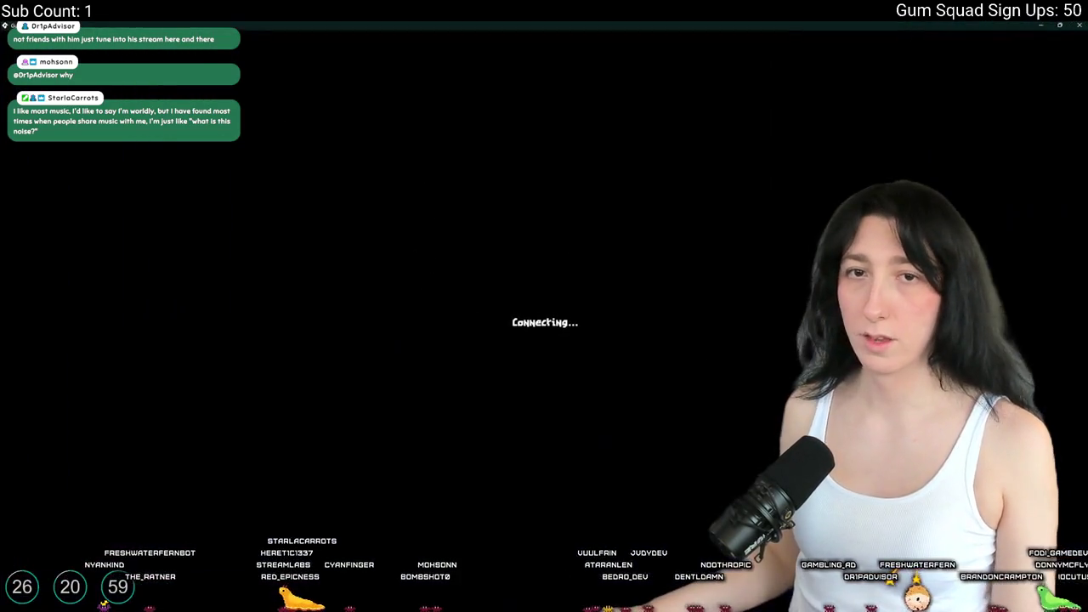
Trial the pistol with an upgrade box in crafting, remove both, and return to GameMaker
{"action": "key", "text": "Tab"}
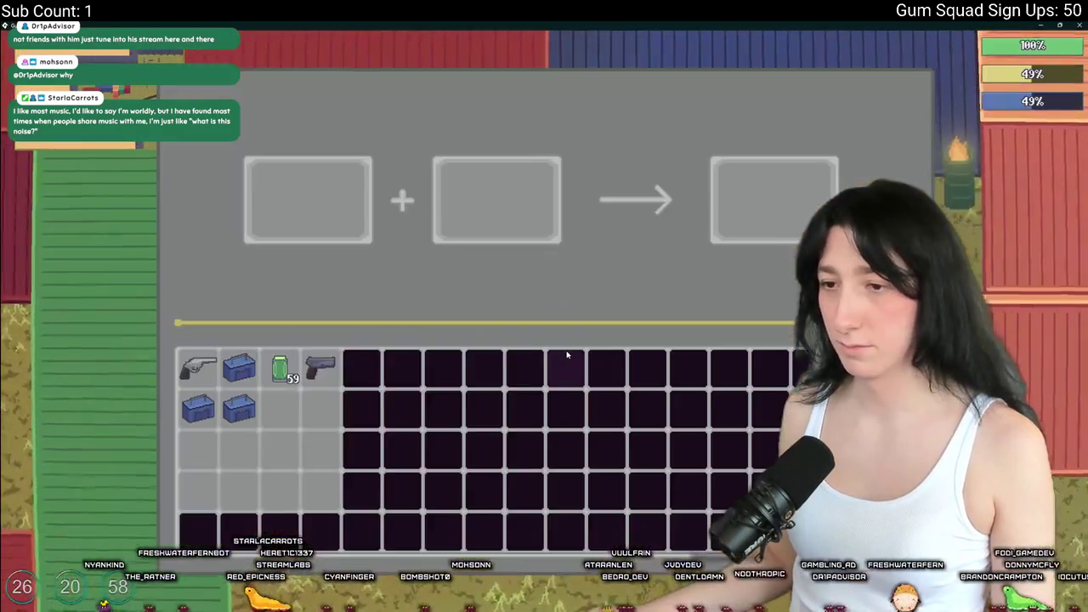
{"action": "left_click", "coordinate": [239, 367]}
{"action": "mouse_move", "coordinate": [755, 212]}
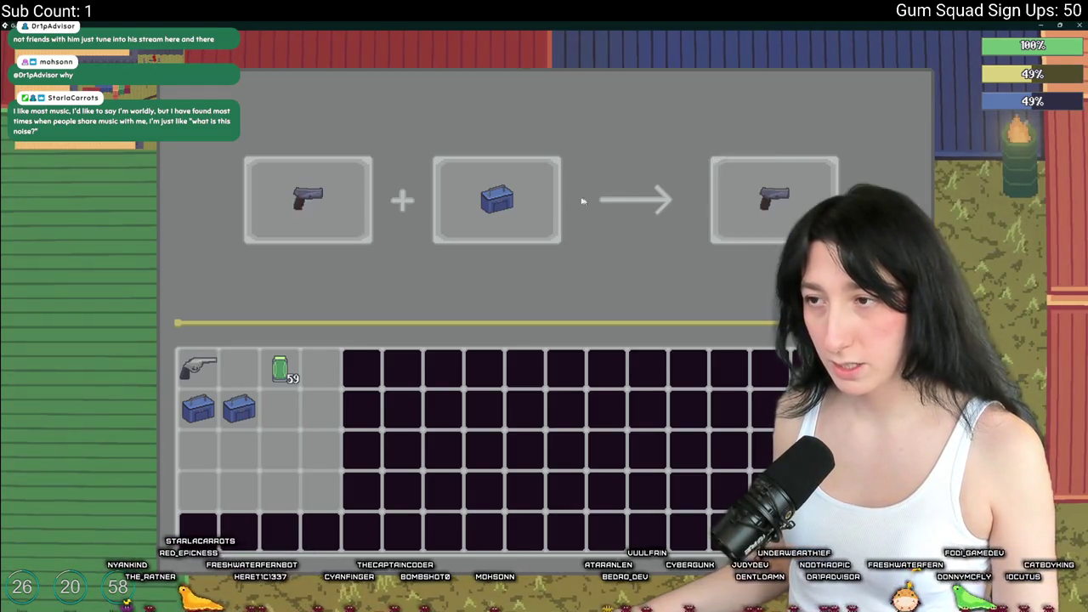
{"action": "left_click", "coordinate": [432, 194]}
{"action": "left_click", "coordinate": [368, 230]}
{"action": "key", "text": "Tab"}
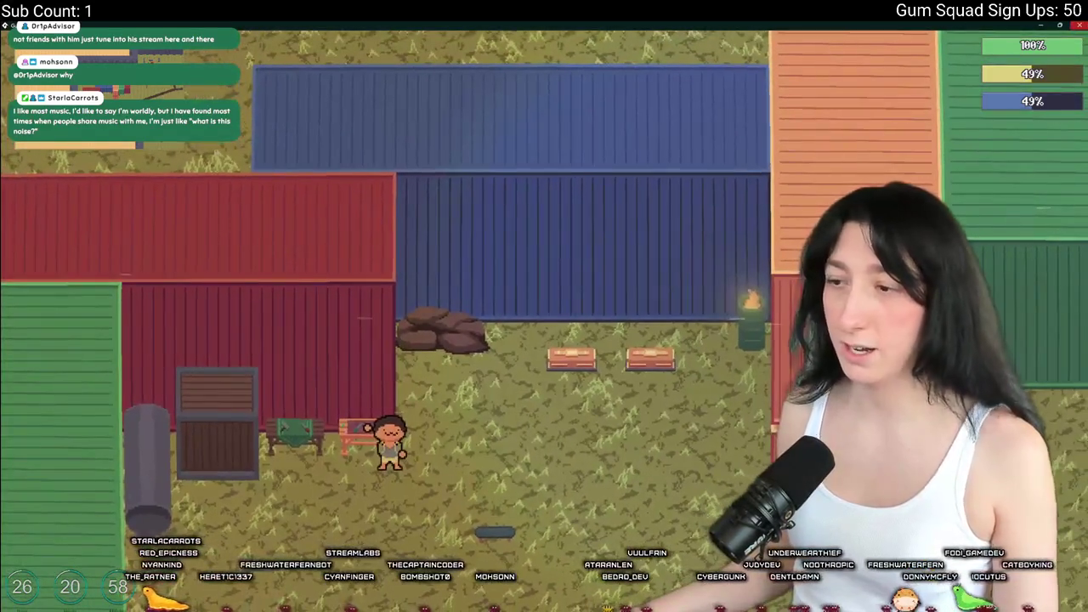
{"action": "key", "text": "alt+Tab"}
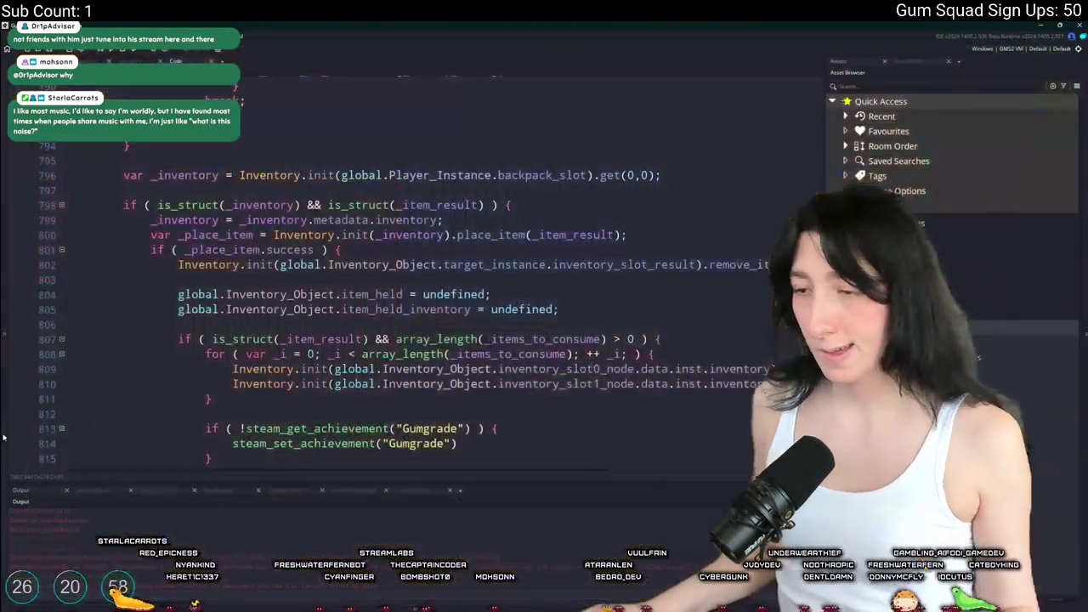
Open the player's Create event code in a full tab
{"action": "left_click", "coordinate": [412, 407]}
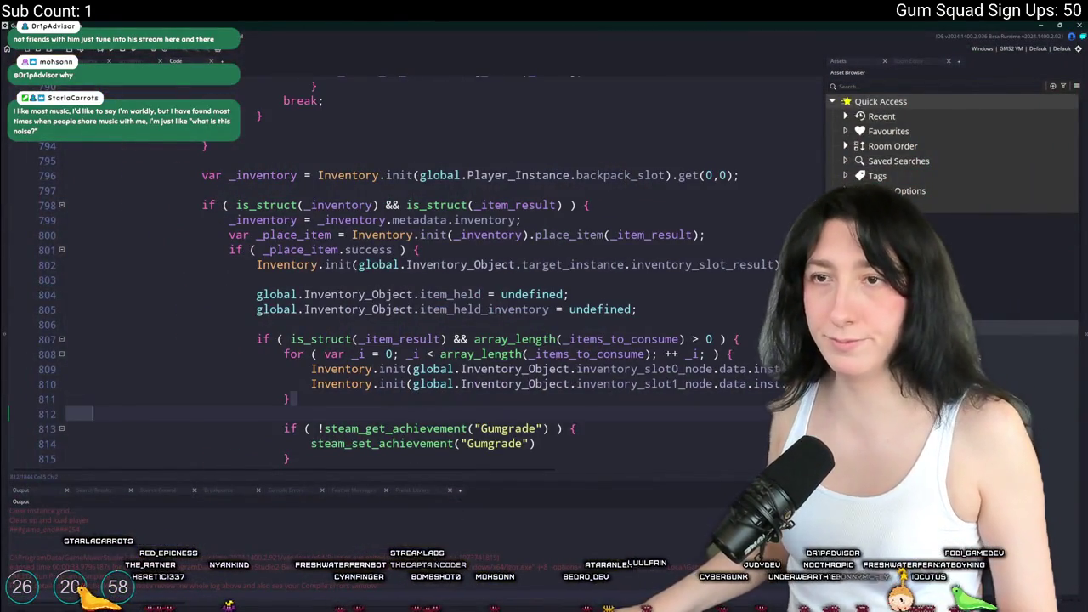
{"action": "scroll", "coordinate": [321, 288], "scroll_direction": "up", "scroll_amount": 10}
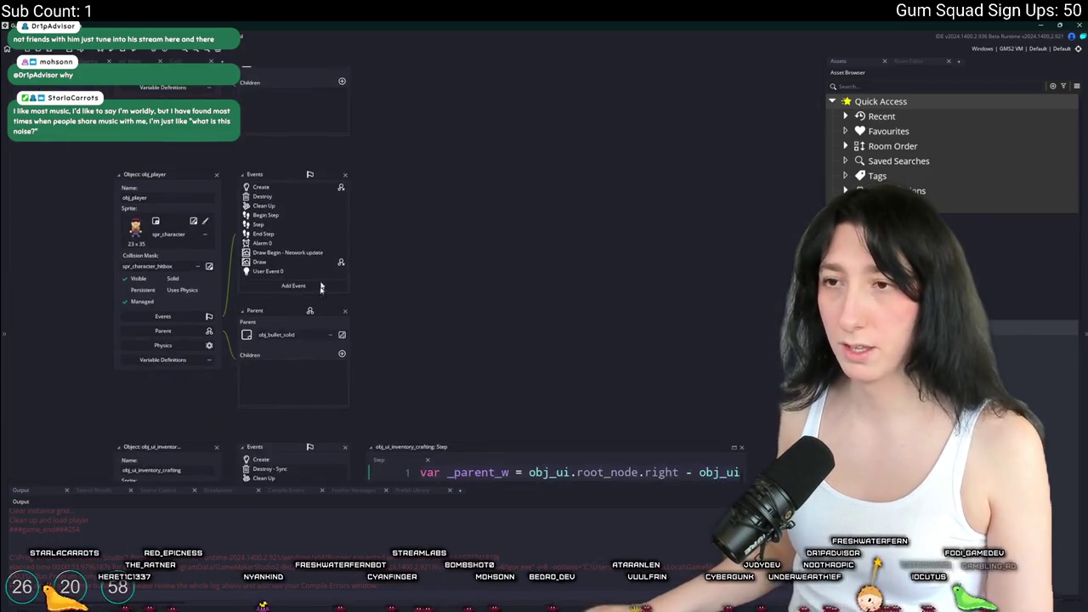
{"action": "double_click", "coordinate": [278, 189]}
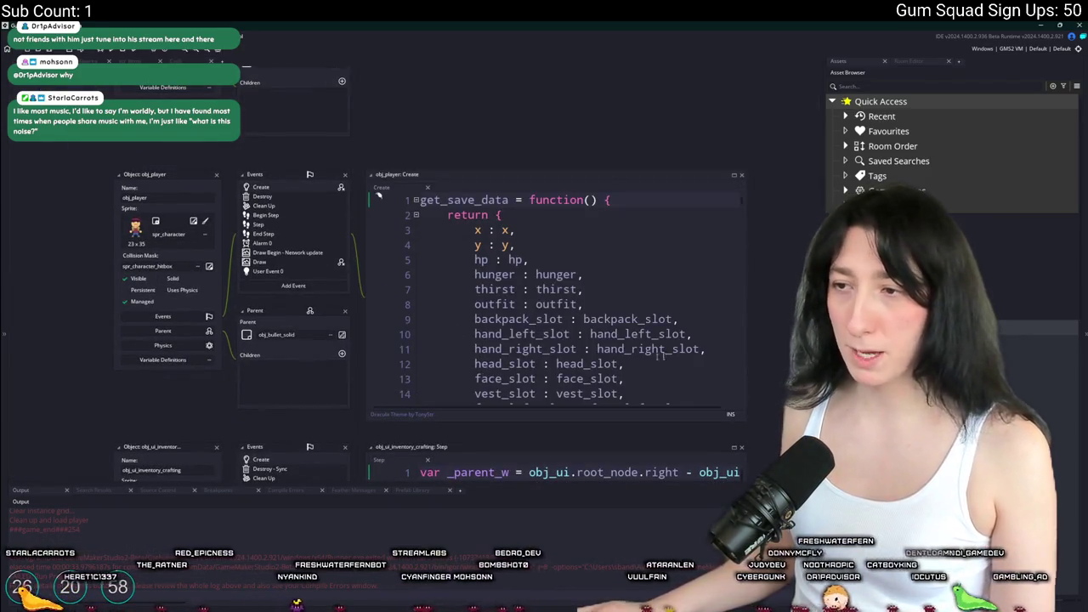
{"action": "left_click", "coordinate": [735, 176]}
Duplicate the WeaponRepairKit starter line and change line 379 to ItemIds.GumEnhancer
{"action": "type", "text": "weapon"}
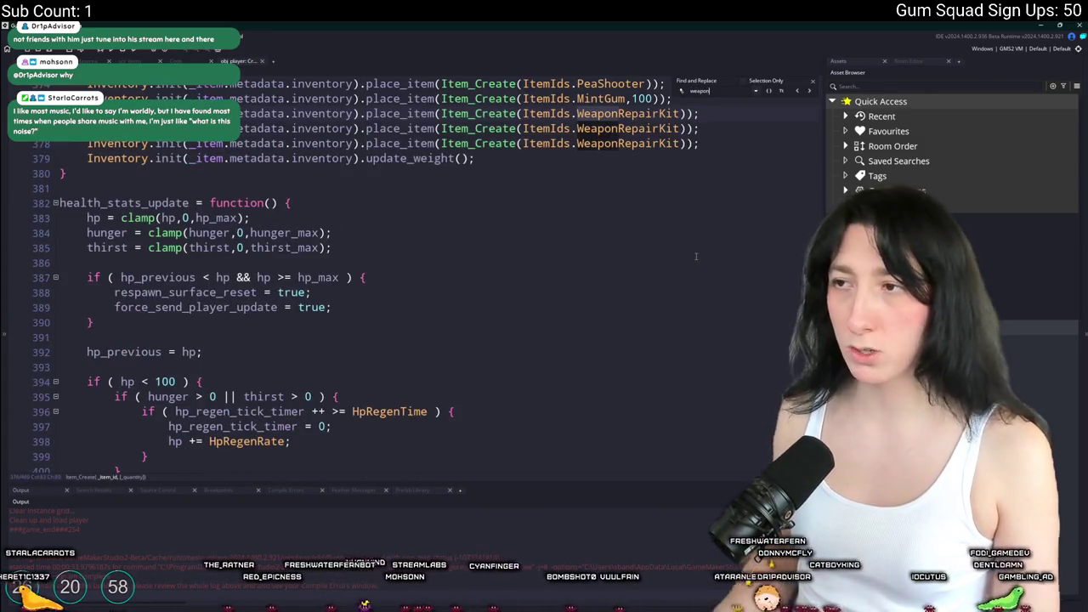
{"action": "scroll", "coordinate": [689, 242], "scroll_direction": "up", "scroll_amount": 2}
{"action": "key", "text": "ctrl+d"}
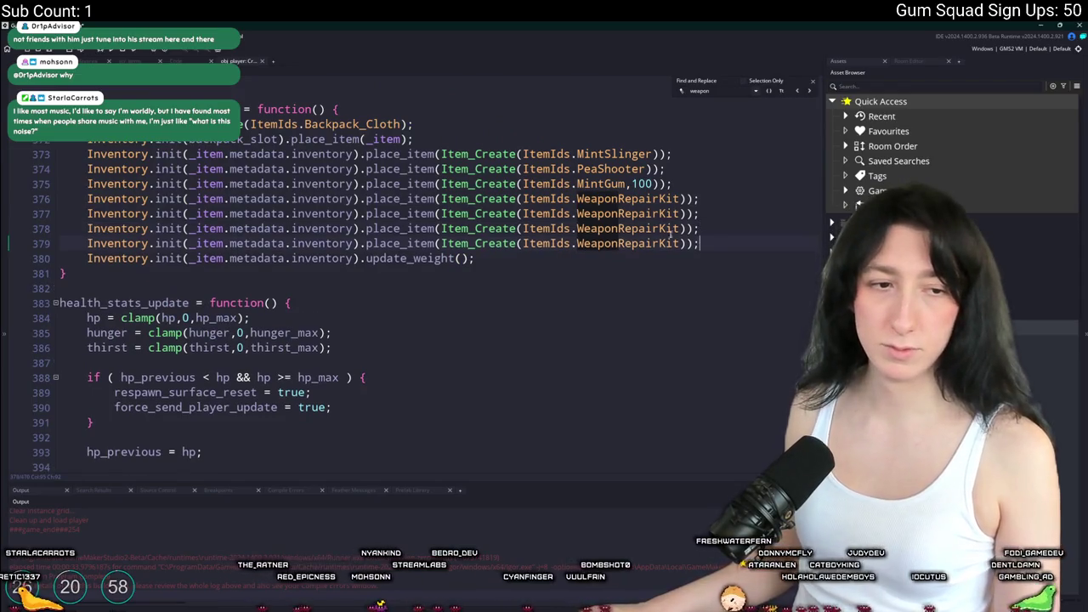
{"action": "key", "text": "Left"}
{"action": "key", "text": "Left"}
{"action": "key", "text": "Left"}
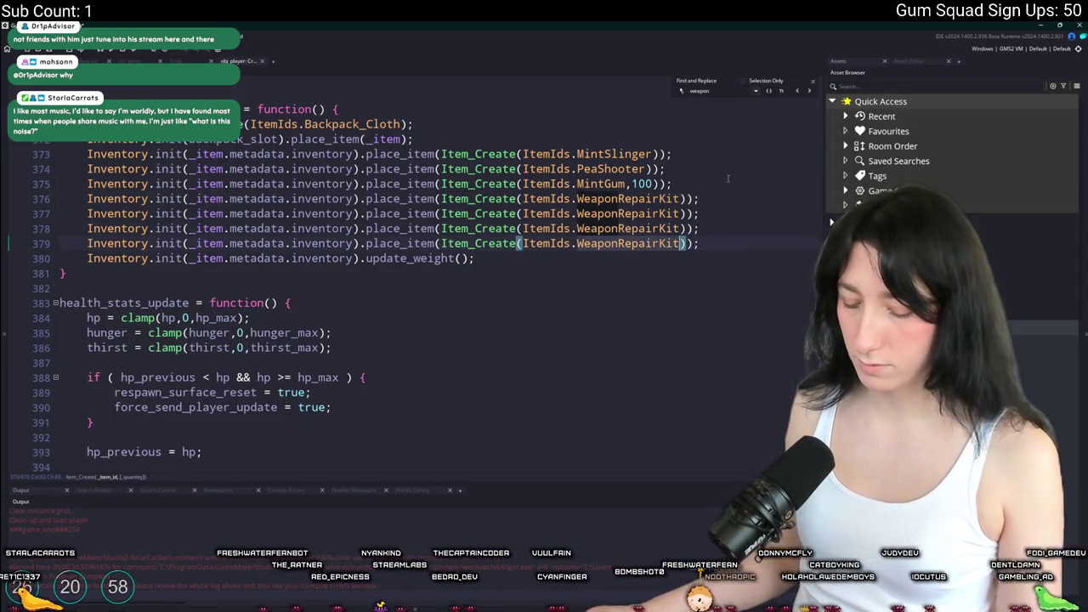
{"action": "key", "text": "ctrl+BackSpace"}
{"action": "type", "text": "AdhesiveBeard"}
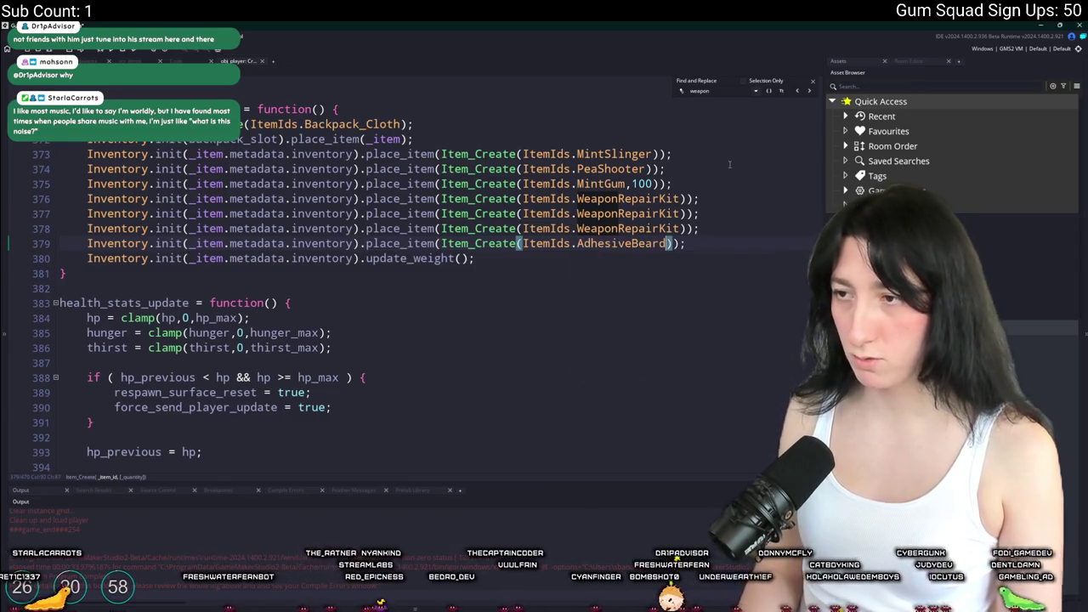
{"action": "key", "text": "ctrl+BackSpace"}
{"action": "key", "text": "ctrl+z"}
{"action": "key", "text": "ctrl+BackSpace"}
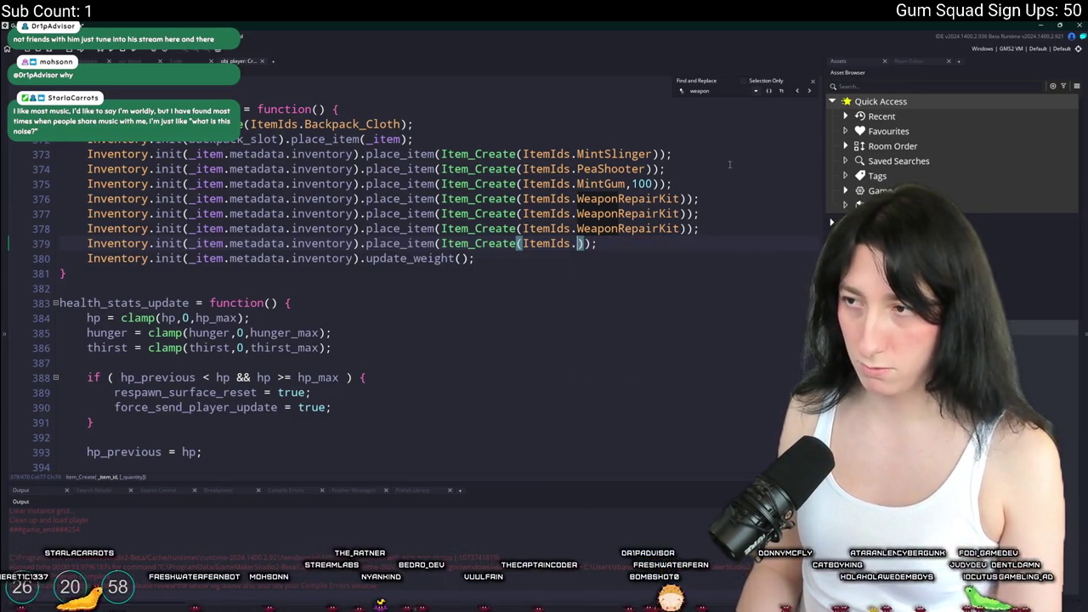
{"action": "key", "text": "ctrl+space"}
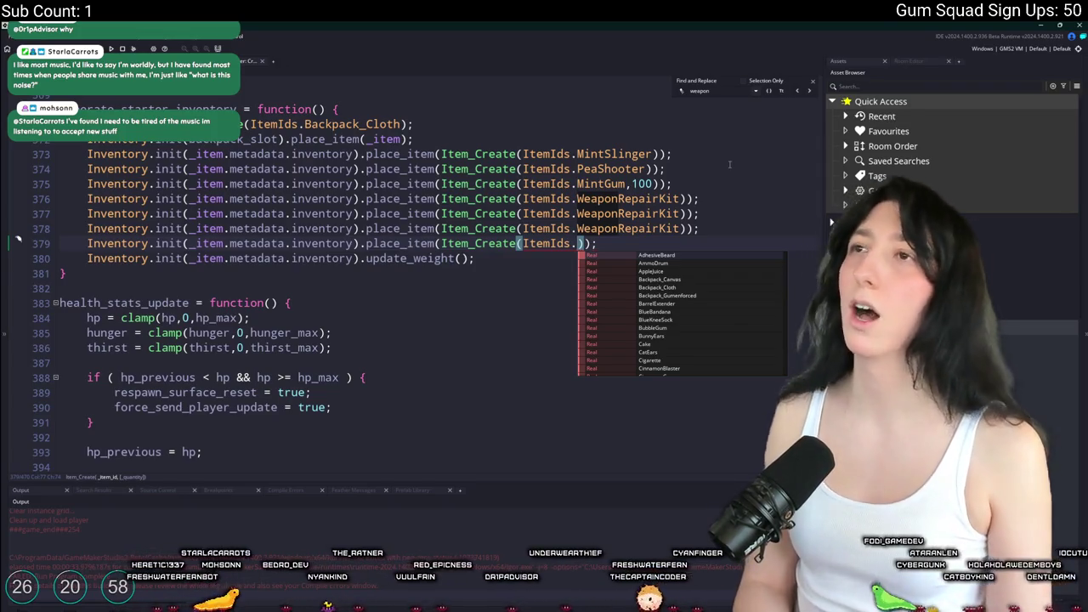
{"action": "type", "text": "GumE"}
{"action": "key", "text": "Return"}
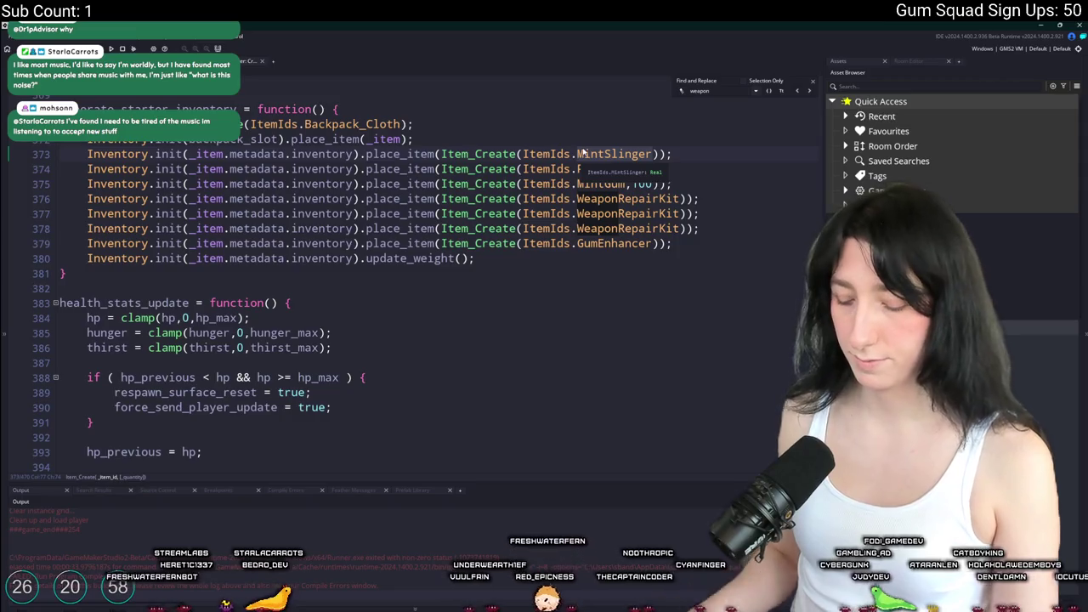
Change line 373 to ItemIds.MakeshiftPistol and build and run the game
{"action": "type", "text": "Make"}
{"action": "key", "text": "Down"}
{"action": "key", "text": "Return"}
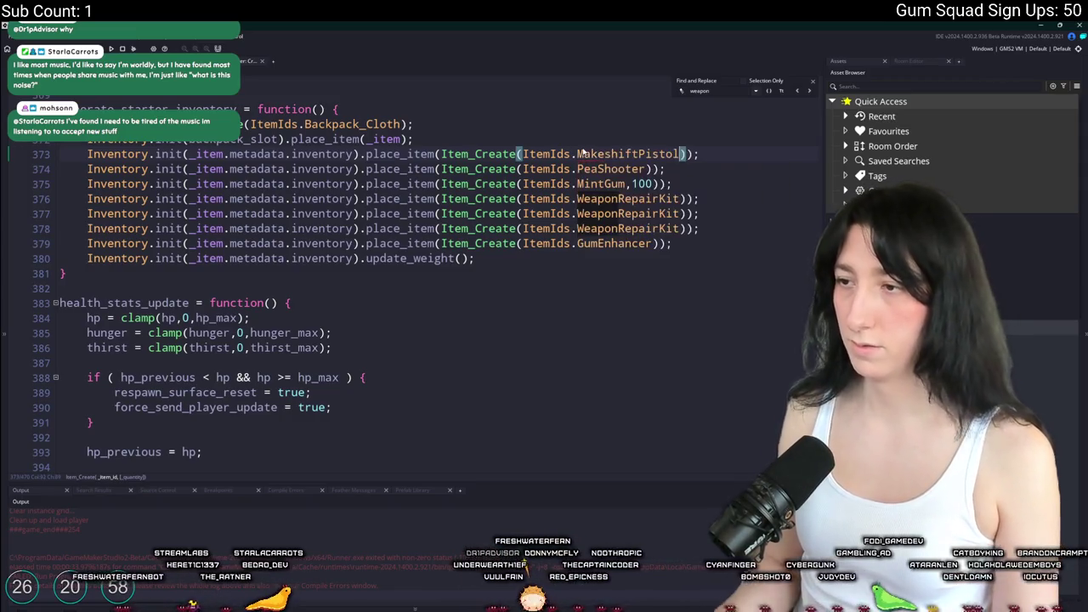
{"action": "key", "text": "F5"}
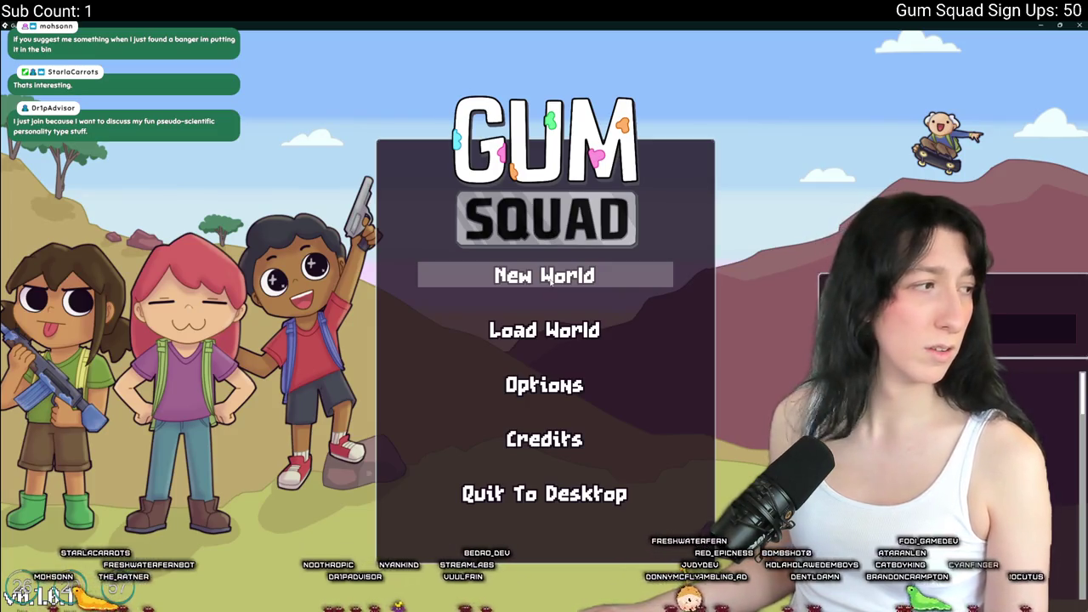
Host the saved world and check its starter inventory items
{"action": "left_click", "coordinate": [459, 330]}
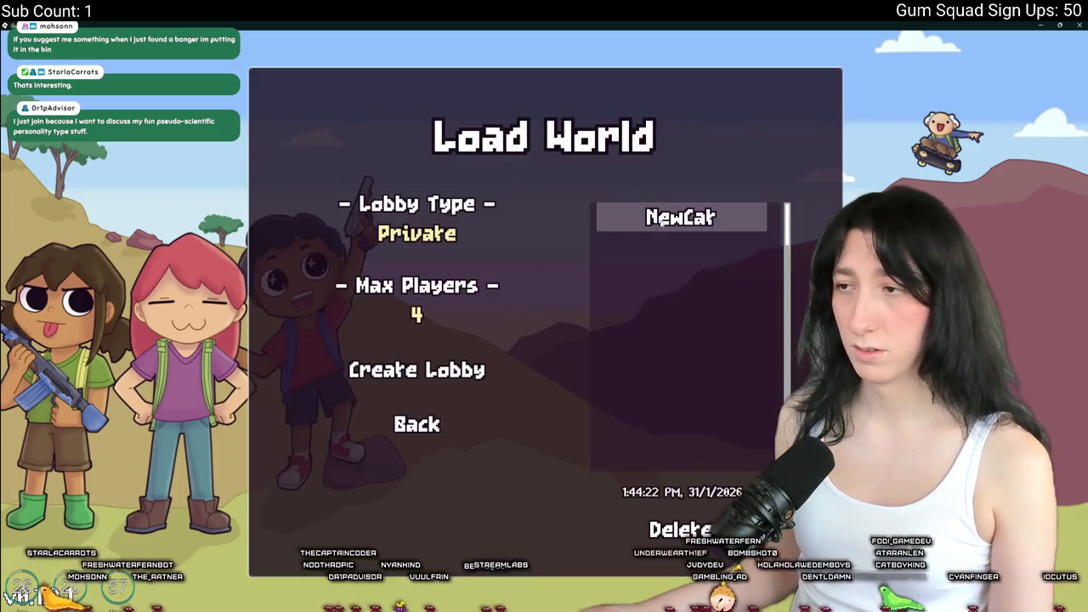
{"action": "left_click", "coordinate": [450, 378]}
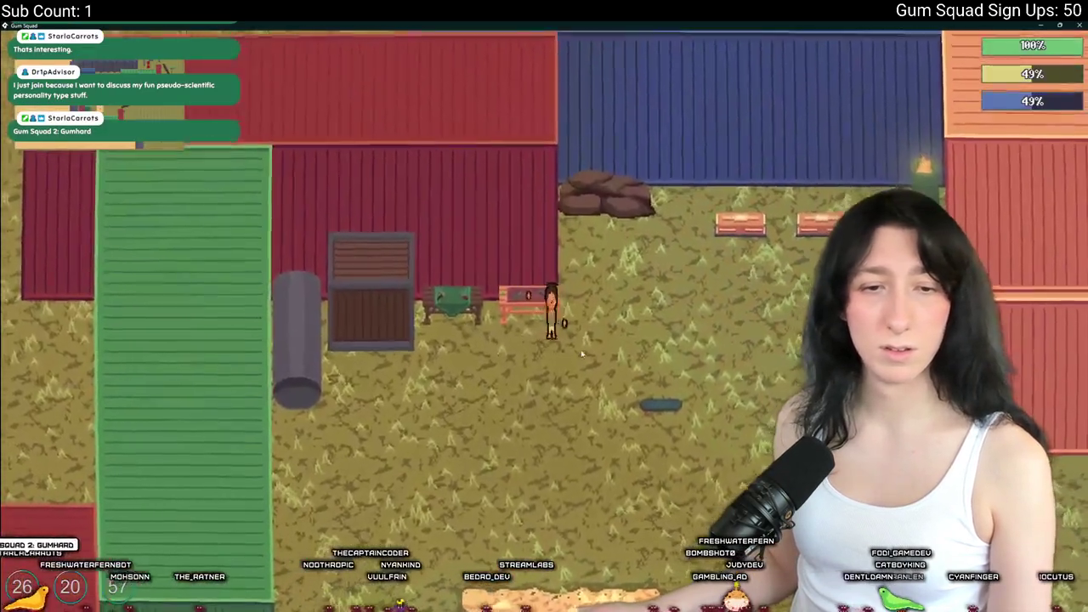
{"action": "key", "text": "Tab"}
{"action": "mouse_move", "coordinate": [312, 374]}
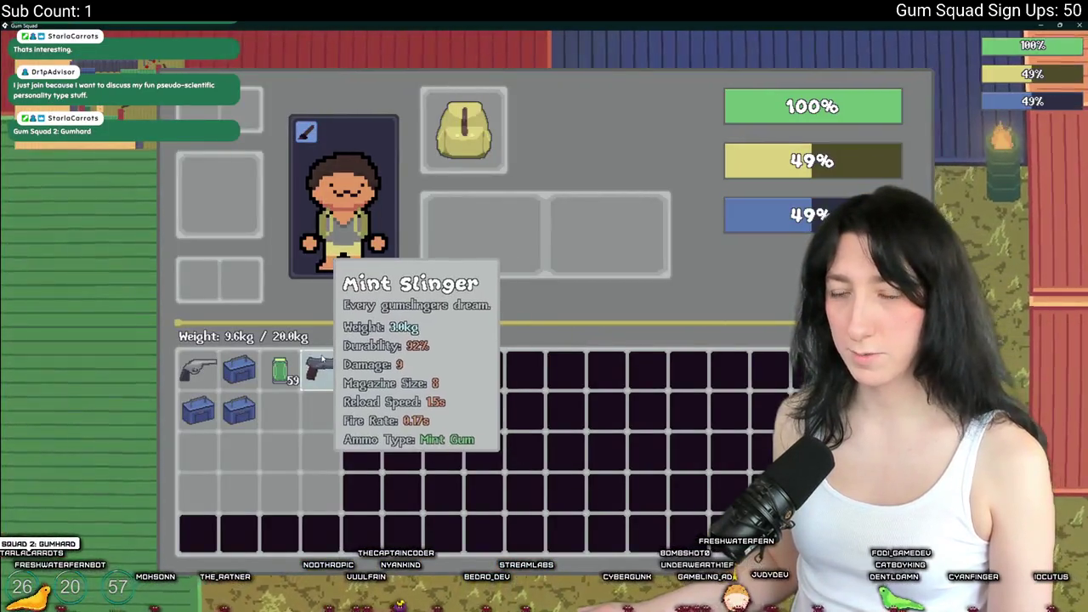
{"action": "key", "text": "Tab"}
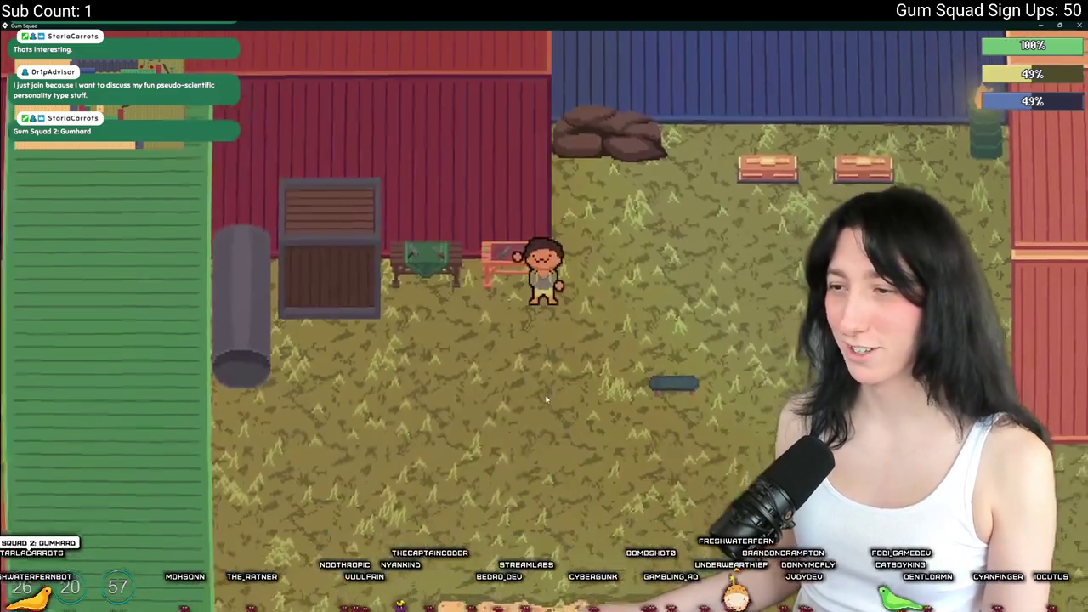
Save and quit, create the fresh GummyAffair world, and equip the Makeshift Pistol
{"action": "key", "text": "Escape"}
{"action": "left_click", "coordinate": [516, 483]}
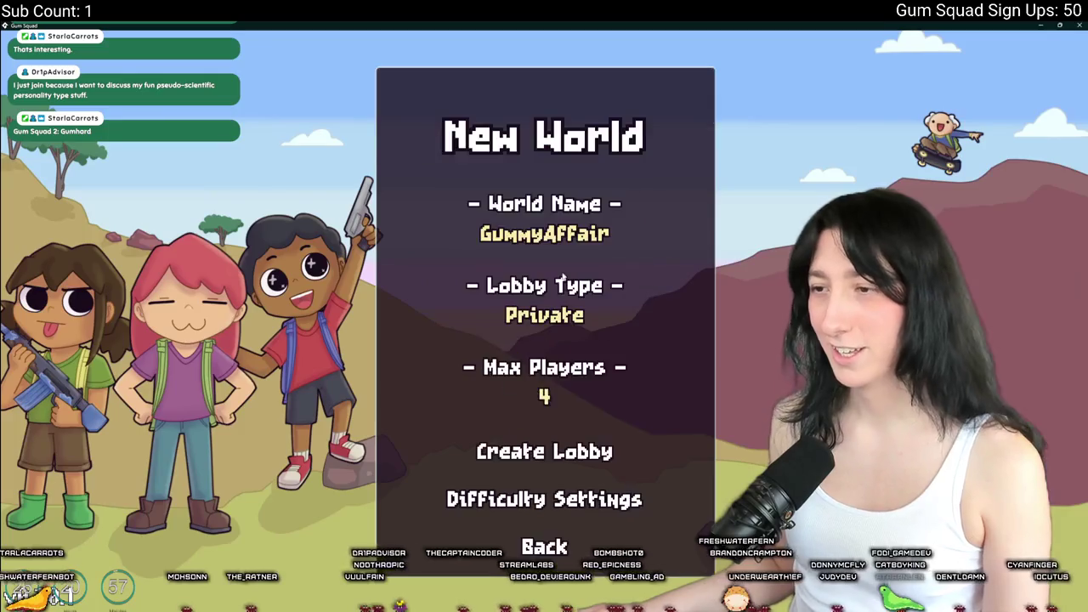
{"action": "left_click", "coordinate": [556, 454]}
{"action": "key", "text": "Tab"}
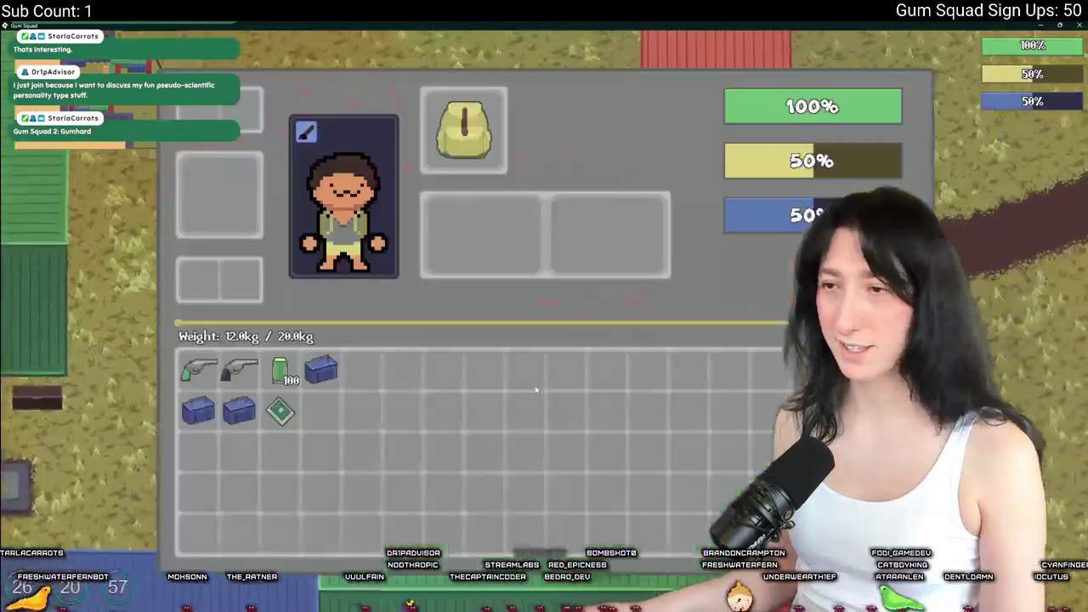
{"action": "left_click", "coordinate": [198, 368]}
{"action": "key", "text": "Tab"}
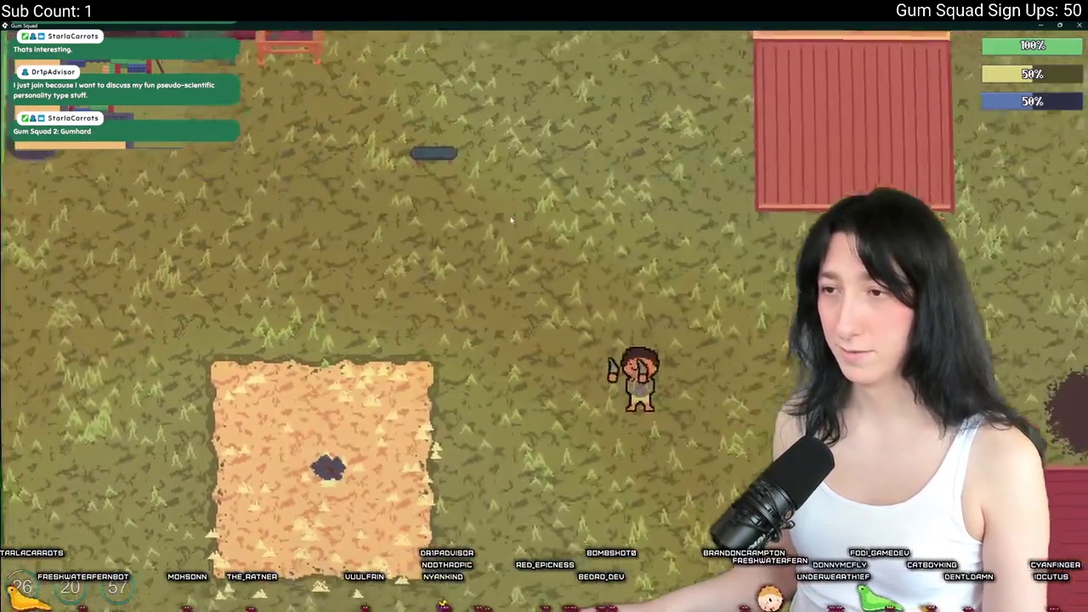
Walk across the field and fire a test shot with the pistol
{"action": "key", "text": "d"}
{"action": "key", "text": "a"}
{"action": "key", "text": "s"}
{"action": "left_click", "coordinate": [705, 272]}
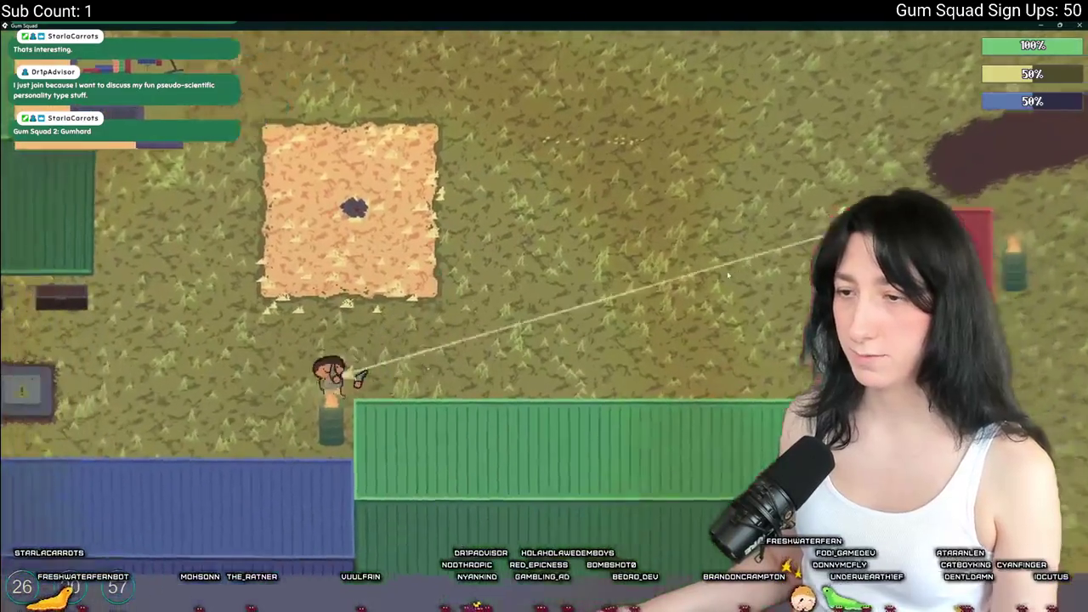
{"action": "key", "text": "w"}
{"action": "key", "text": "w"}
Repair the Pea Shooter by crafting it with a Weapon Repair Kit
{"action": "key", "text": "Tab"}
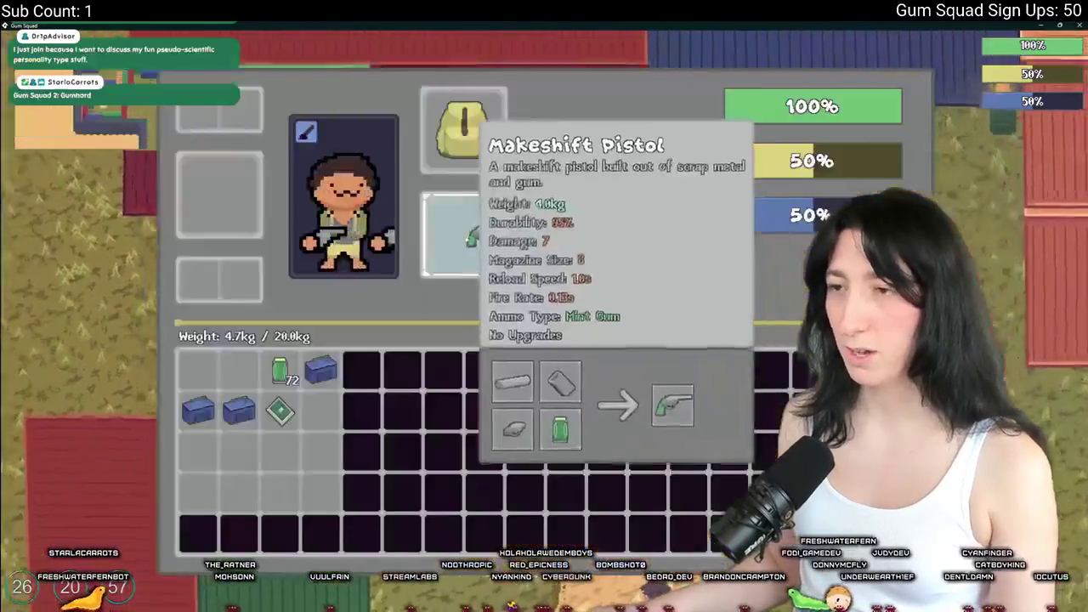
{"action": "key", "text": "Tab"}
{"action": "key", "text": "Tab"}
{"action": "key", "text": "Tab"}
{"action": "key", "text": "e"}
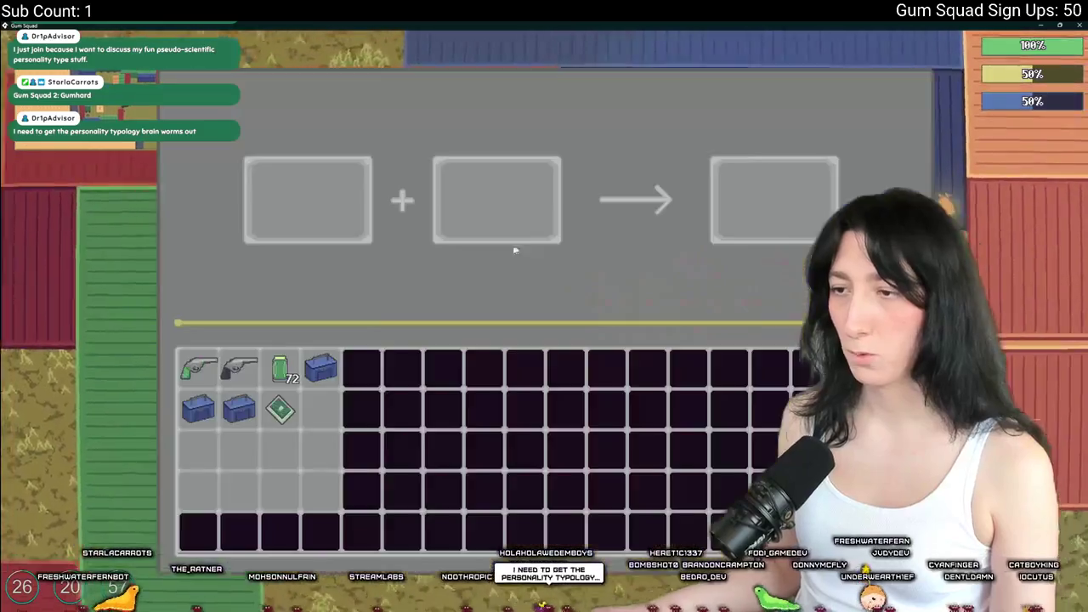
{"action": "left_click_drag", "start_coordinate": [238, 368], "coordinate": [317, 229]}
{"action": "left_click_drag", "start_coordinate": [321, 368], "coordinate": [446, 242]}
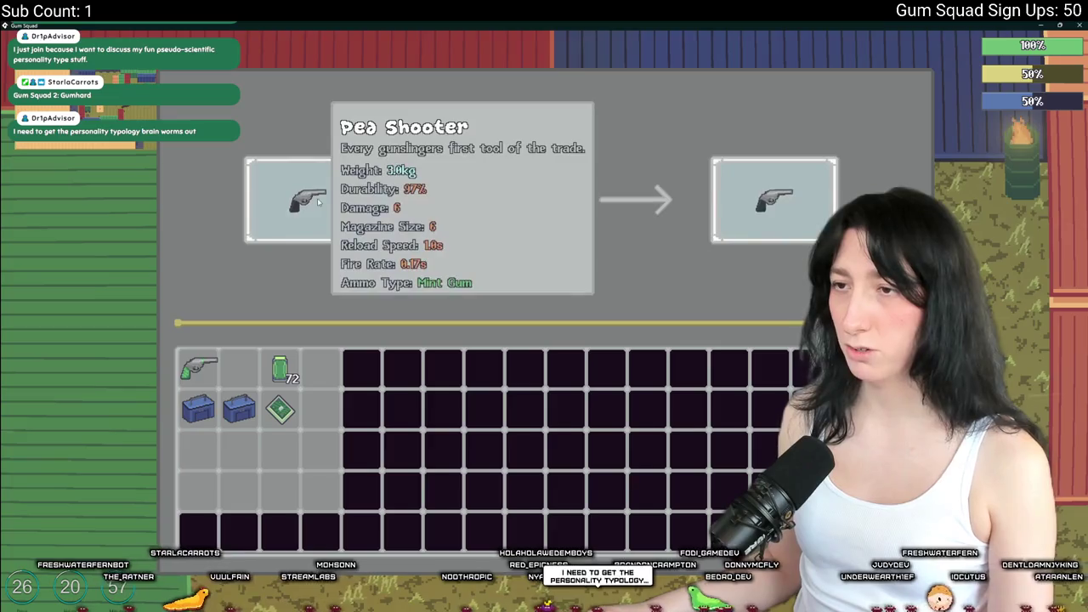
{"action": "key", "text": "Escape"}
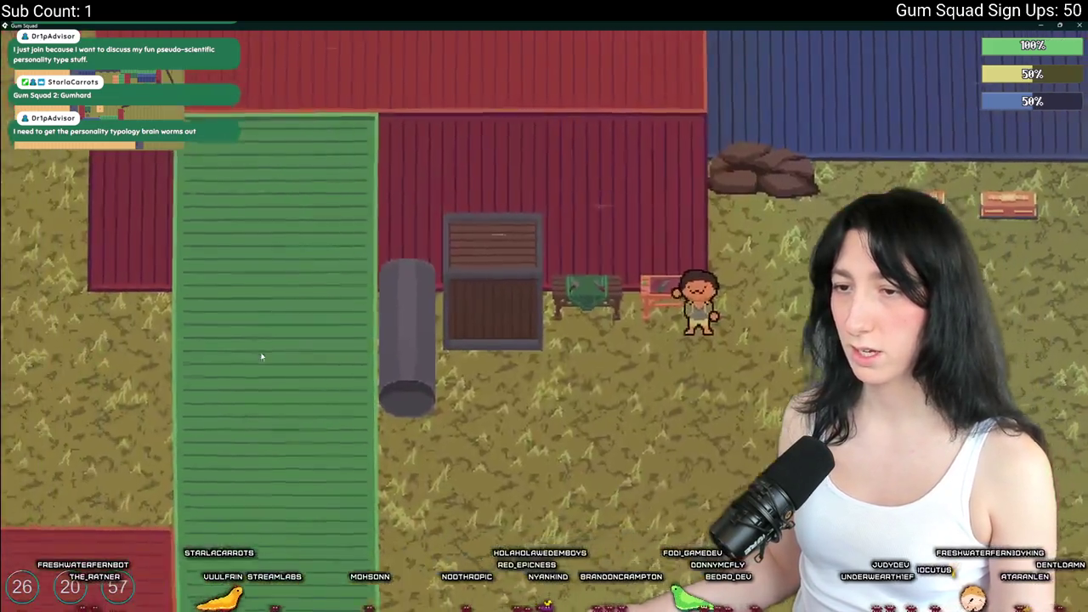
Walk the character toward the shed
{"action": "key", "text": "a"}
{"action": "key", "text": "s"}
{"action": "key", "text": "w"}
{"action": "key", "text": "d"}
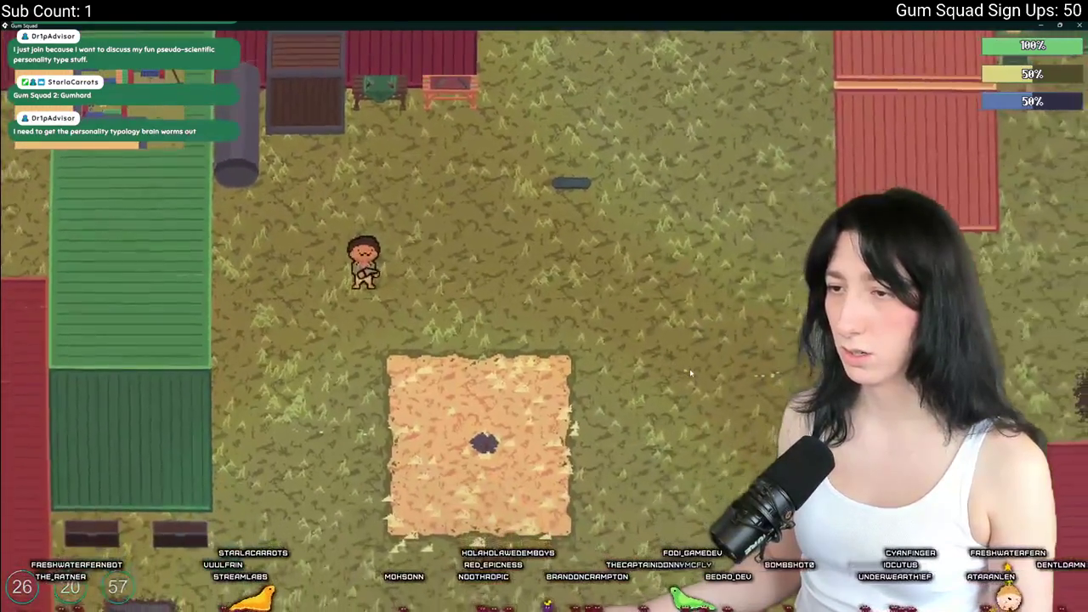
{"action": "key", "text": "e"}
Place the Makeshift Pistol in the first crafting slot, then walk toward the red buildings
{"action": "key", "text": "Escape"}
{"action": "key", "text": "e"}
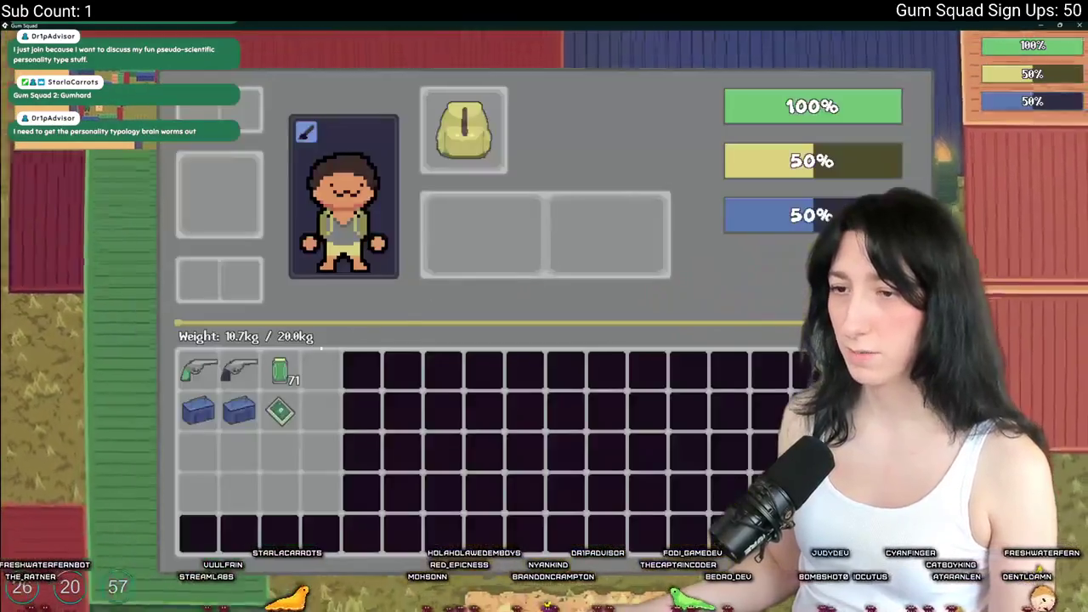
{"action": "key", "text": "Escape"}
{"action": "key", "text": "e"}
{"action": "left_click", "coordinate": [197, 369]}
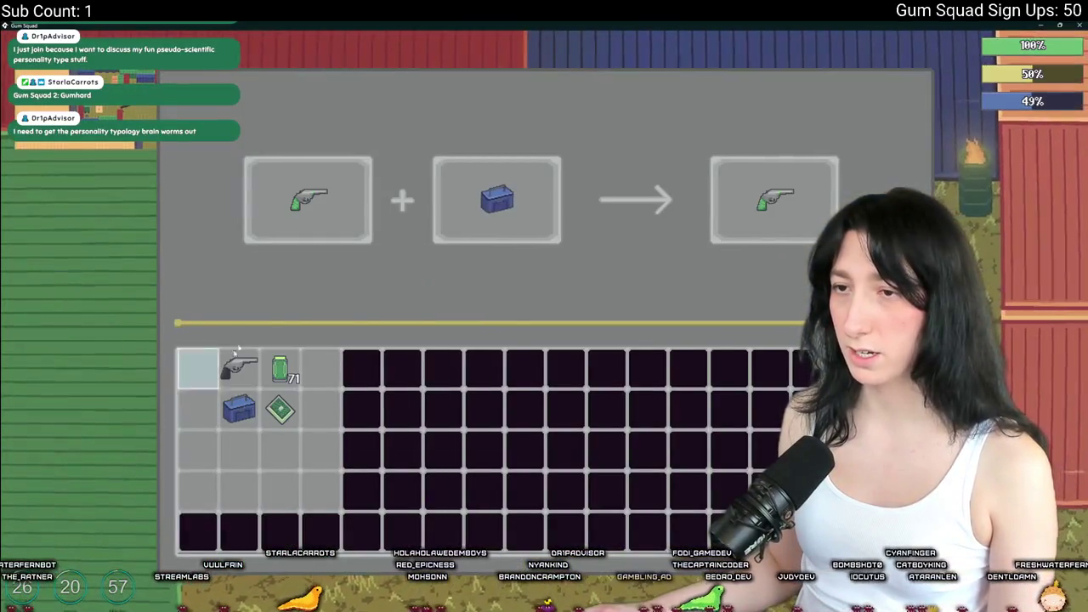
{"action": "mouse_move", "coordinate": [722, 204]}
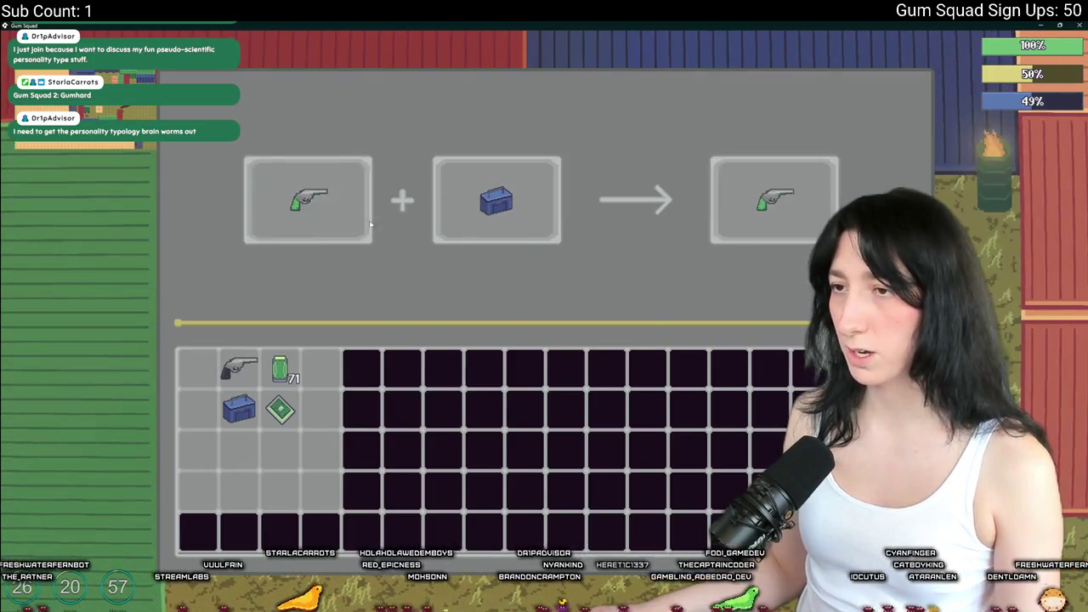
{"action": "key", "text": "Escape"}
{"action": "key", "text": "s"}
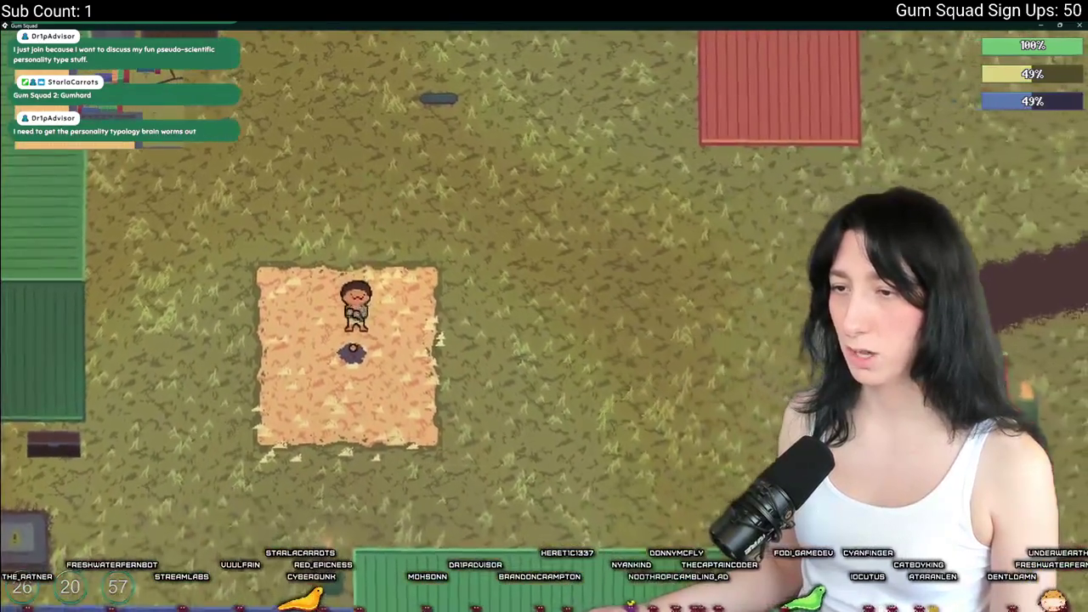
{"action": "key", "text": "w"}
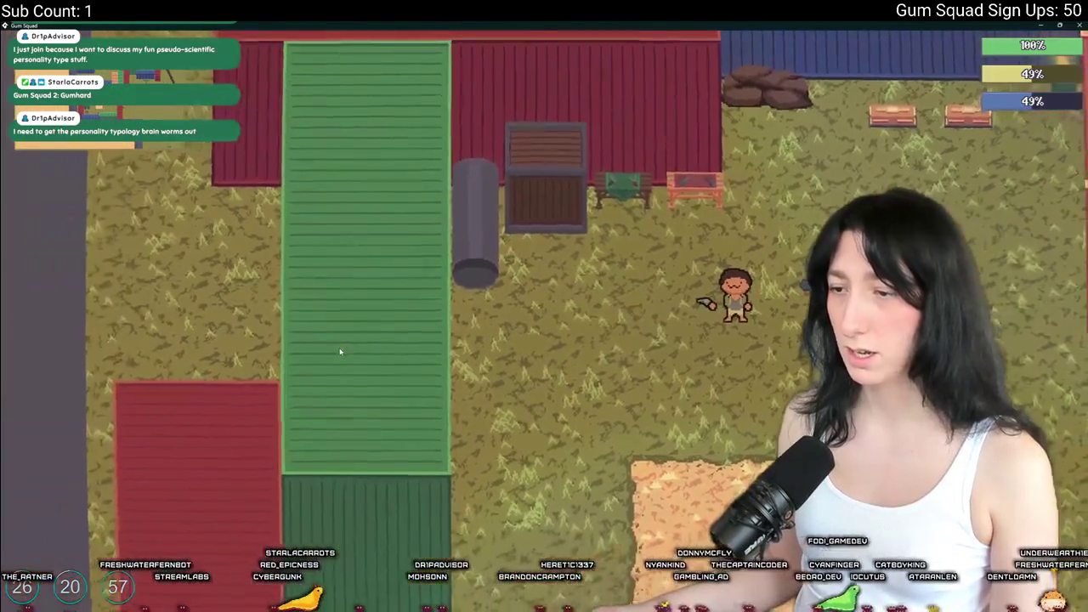
Load the green pistol and Gum Enhancer into crafting, then return the repair kit to inventory
{"action": "key", "text": "s"}
{"action": "key", "text": "w"}
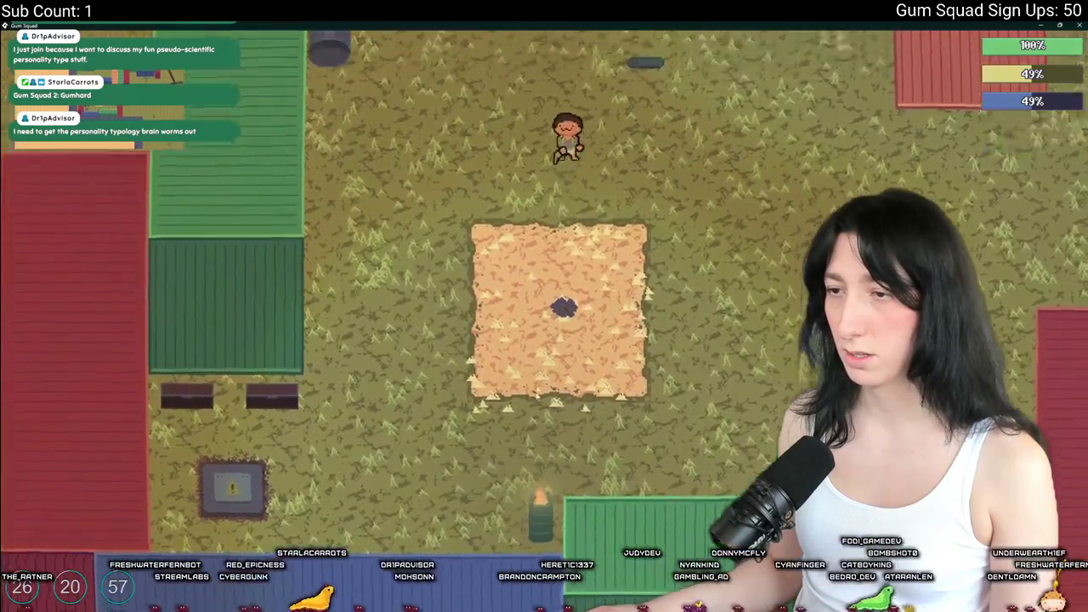
{"action": "key", "text": "Tab"}
{"action": "key", "text": "Tab"}
{"action": "key", "text": "Tab"}
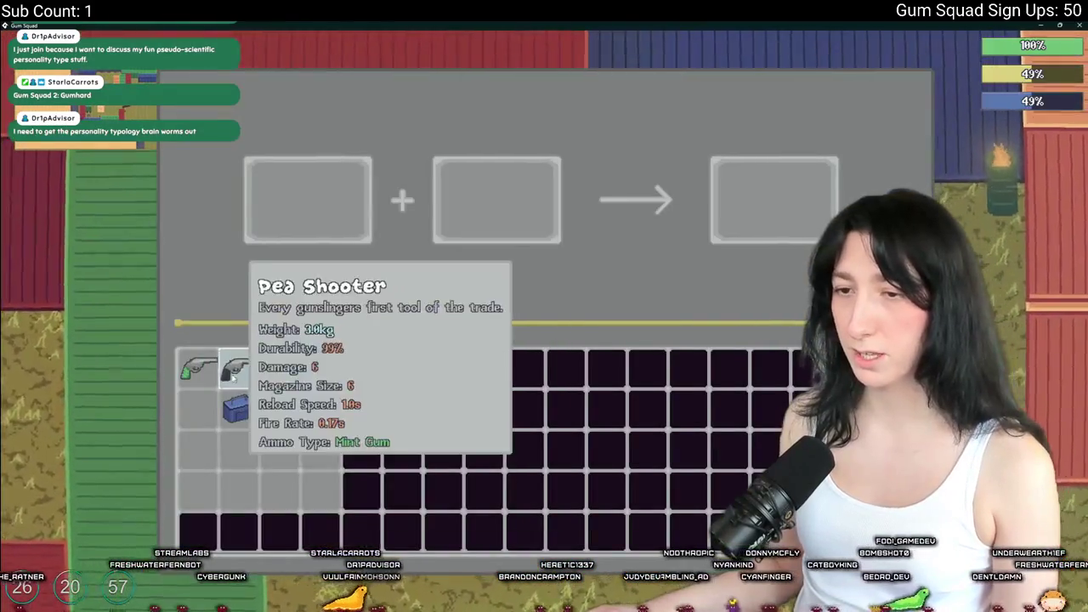
{"action": "left_click", "coordinate": [198, 367]}
{"action": "left_click", "coordinate": [280, 410]}
{"action": "left_click", "coordinate": [555, 204]}
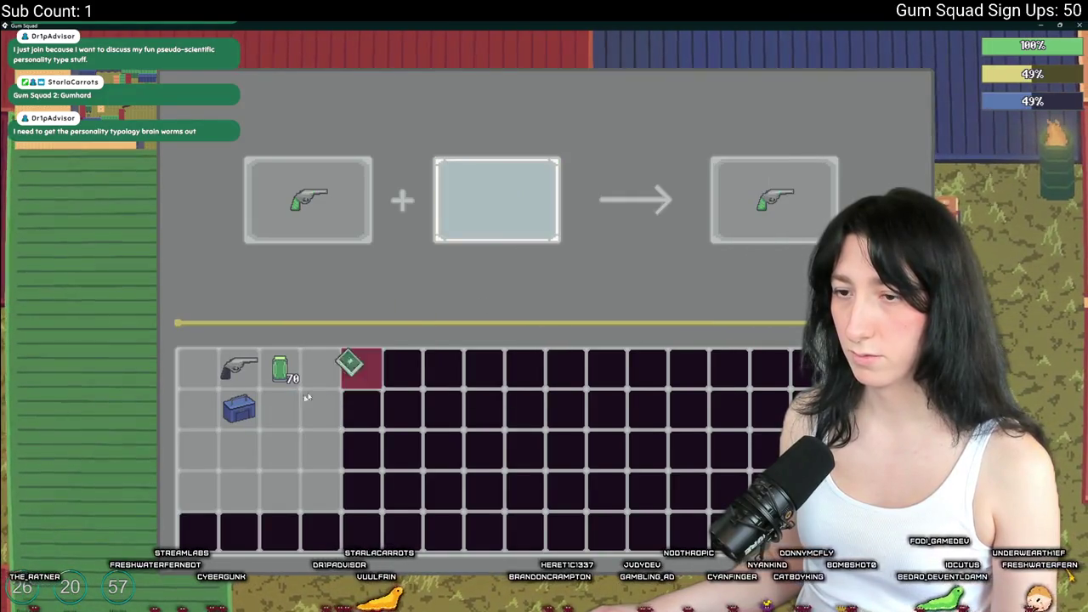
{"action": "left_click", "coordinate": [239, 409]}
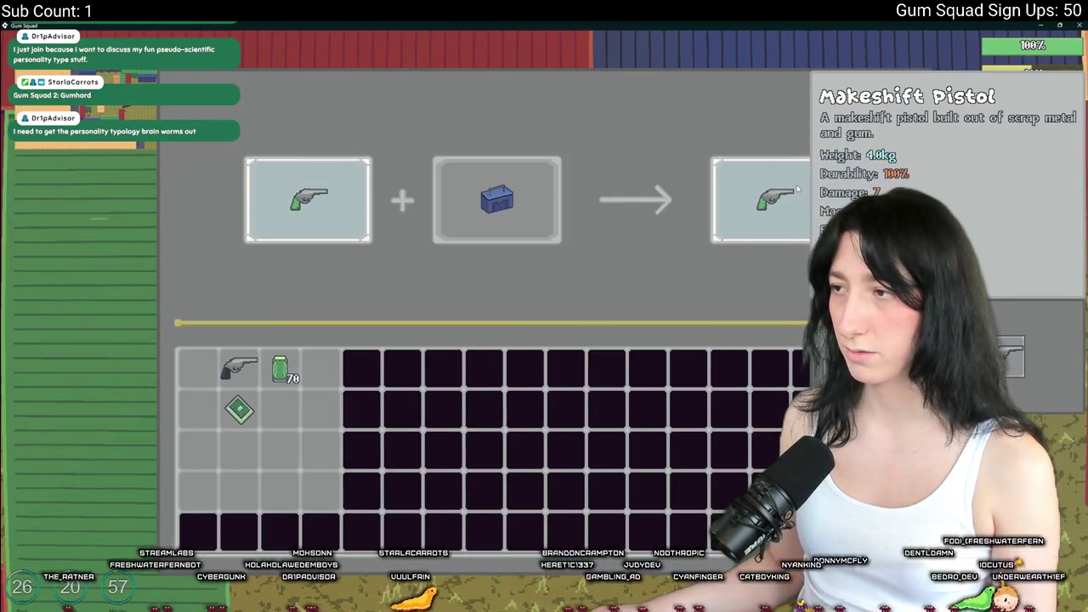
{"action": "mouse_move", "coordinate": [288, 228]}
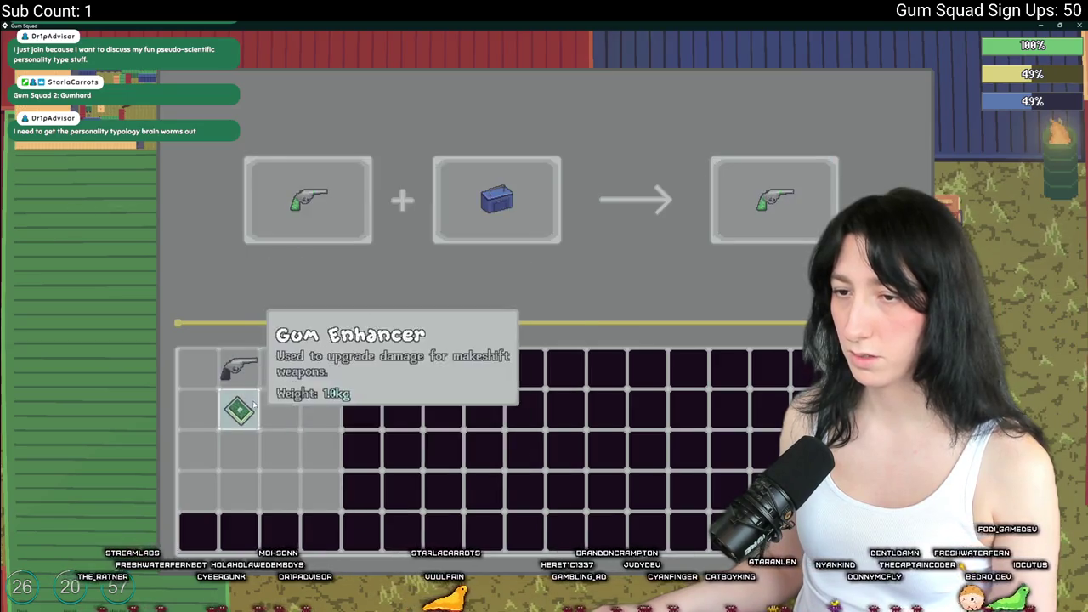
{"action": "left_click", "coordinate": [239, 409]}
{"action": "left_click", "coordinate": [497, 200]}
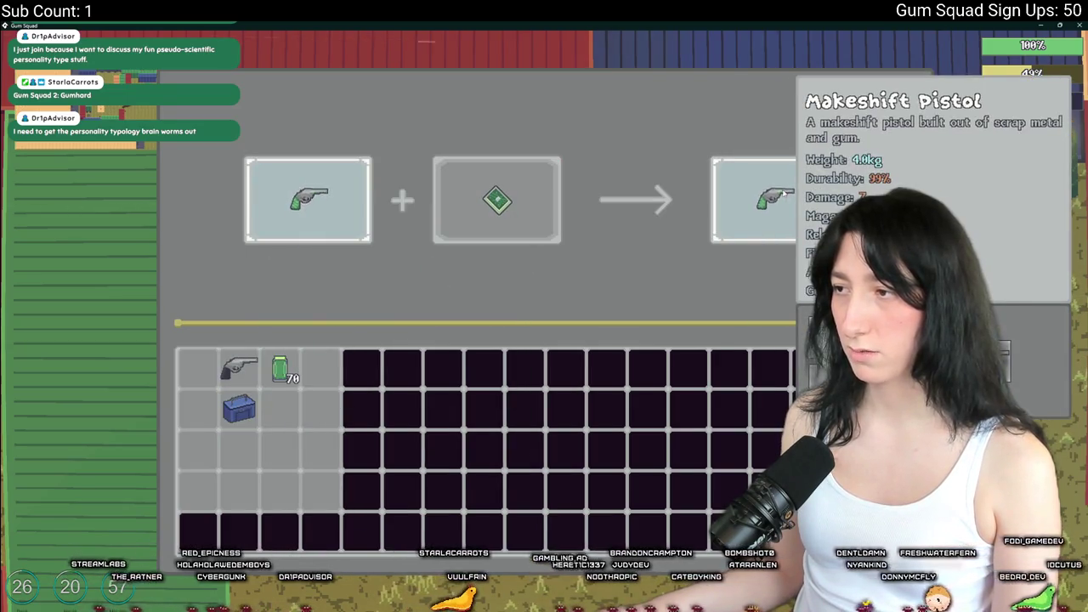
Combine the Makeshift Pistol with a repair kit and collect the repaired pistol
{"action": "left_click", "coordinate": [766, 204]}
{"action": "left_click", "coordinate": [321, 449]}
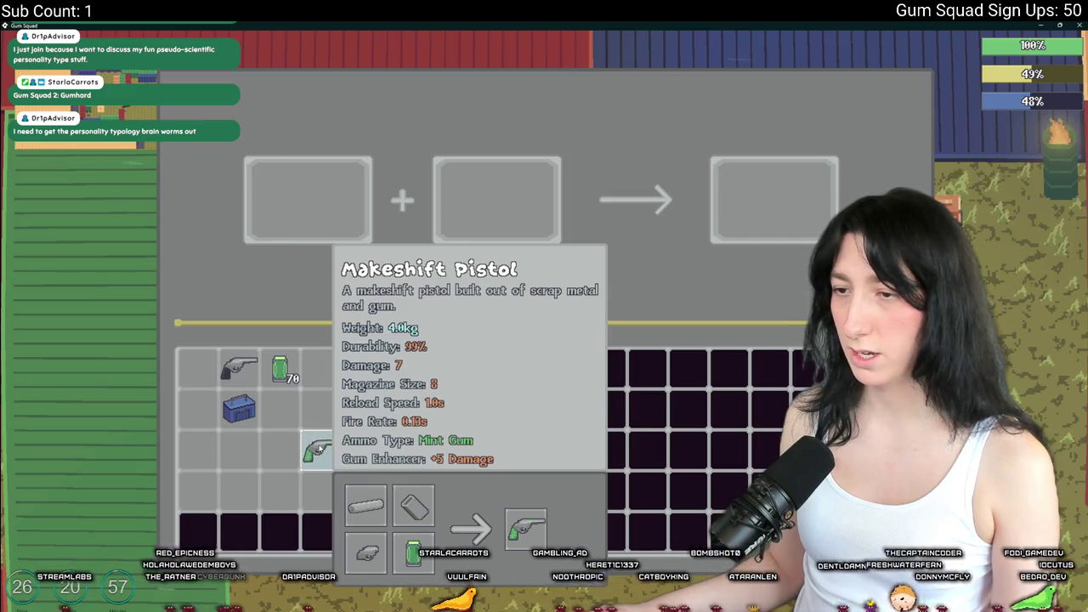
{"action": "left_click", "coordinate": [319, 448]}
{"action": "left_click", "coordinate": [308, 199]}
{"action": "left_click", "coordinate": [239, 409]}
{"action": "left_click", "coordinate": [280, 408]}
{"action": "left_click", "coordinate": [308, 200]}
{"action": "left_click", "coordinate": [198, 367]}
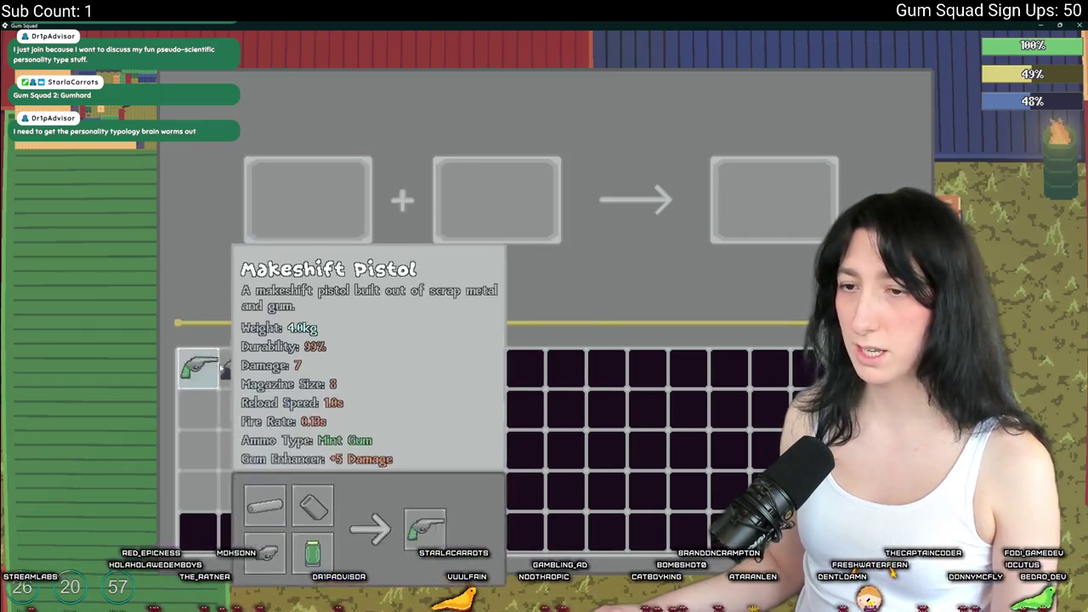
{"action": "left_click", "coordinate": [198, 368]}
{"action": "left_click", "coordinate": [280, 408]}
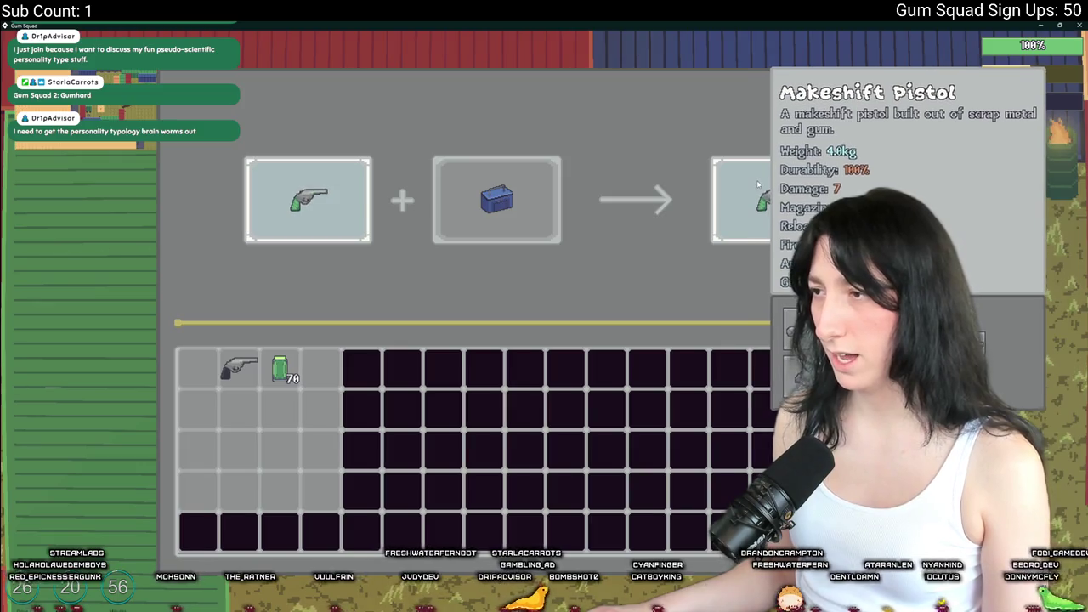
{"action": "left_click", "coordinate": [759, 184]}
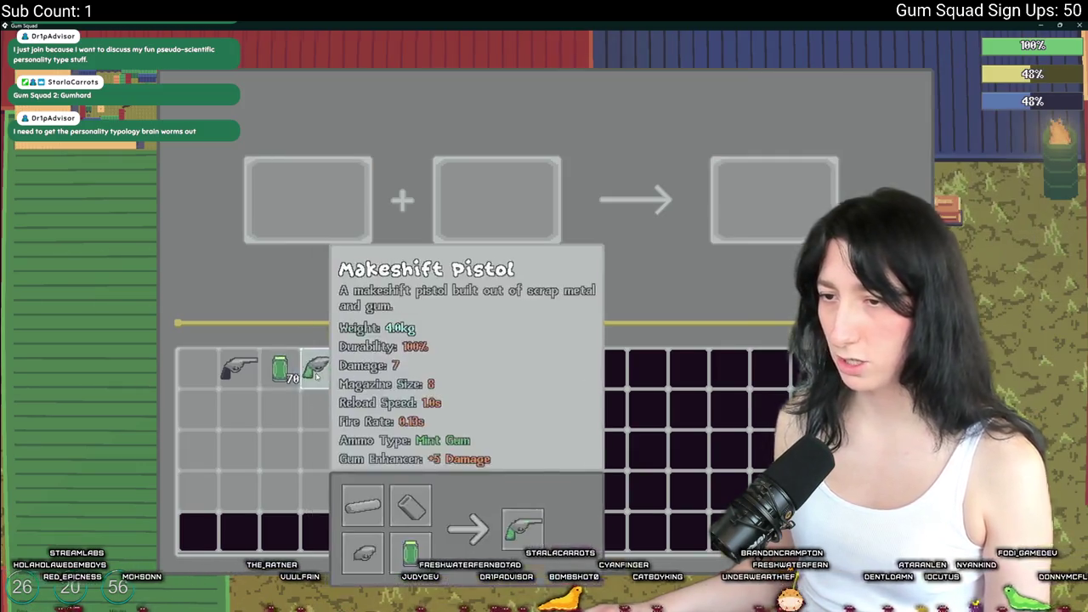
Confirm the pistol's 100% durability in the inventory and quit back to GameMaker
{"action": "key", "text": "Escape"}
{"action": "key", "text": "Tab"}
{"action": "key", "text": "Tab"}
{"action": "key", "text": "Tab"}
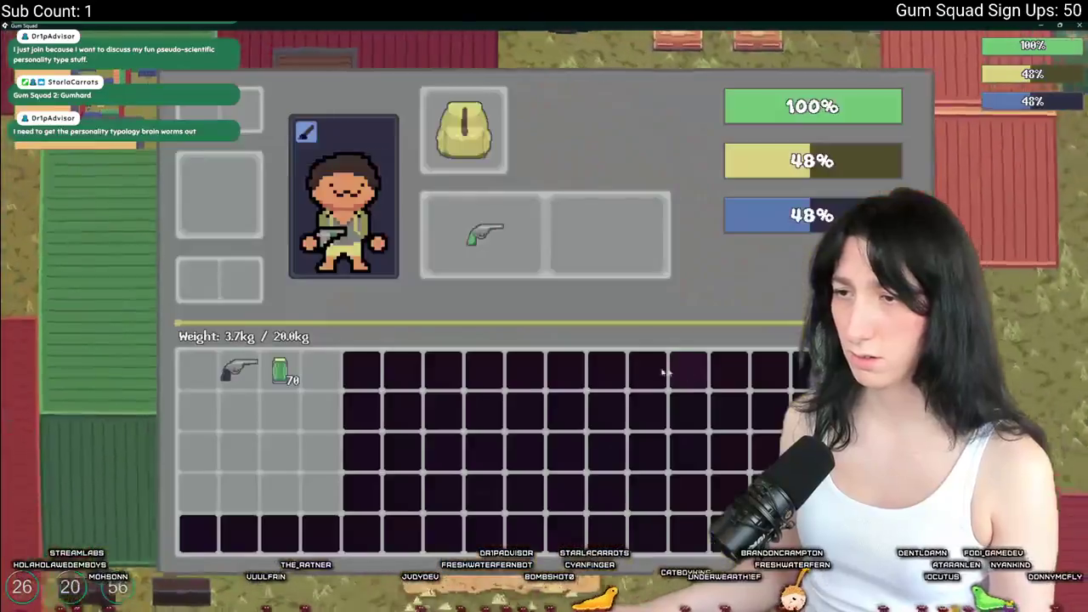
{"action": "key", "text": "Tab"}
{"action": "key", "text": "Tab"}
{"action": "key", "text": "Tab"}
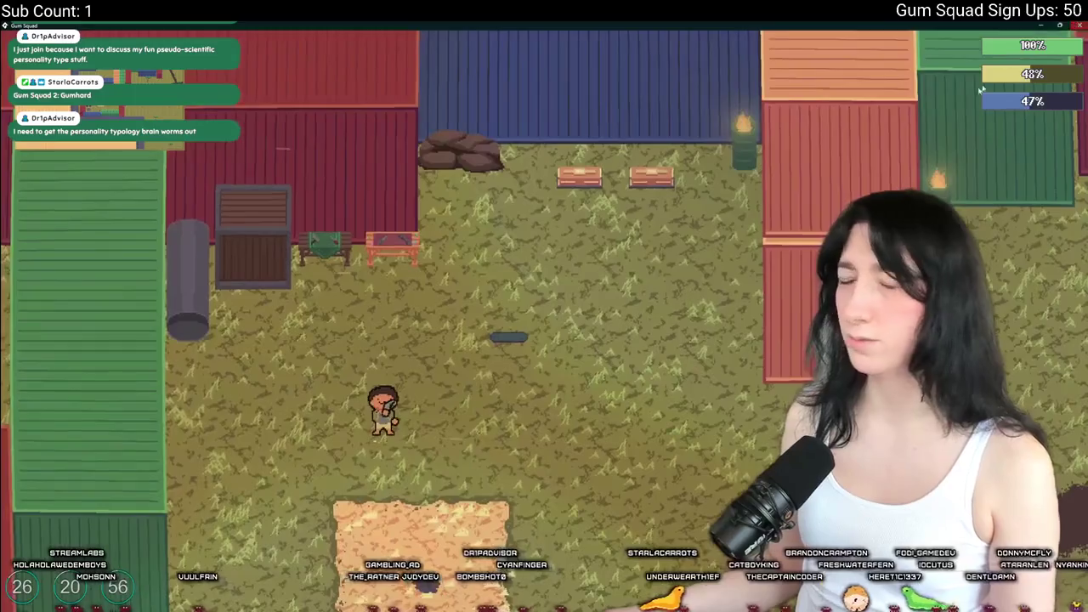
{"action": "key", "text": "alt+F4"}
{"action": "scroll", "coordinate": [474, 426], "scroll_direction": "up", "scroll_amount": 1}
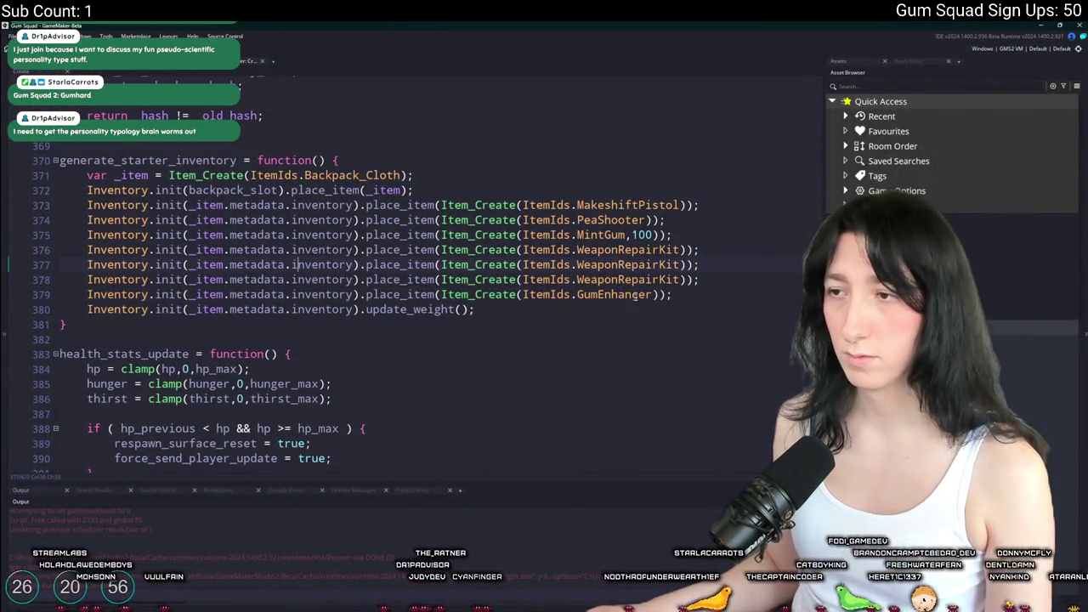
Delete the MakeshiftPistol, WeaponRepairKit and GumEnhancer lines from generate_starter_inventory
{"action": "left_click_drag", "start_coordinate": [717, 295], "coordinate": [706, 235]}
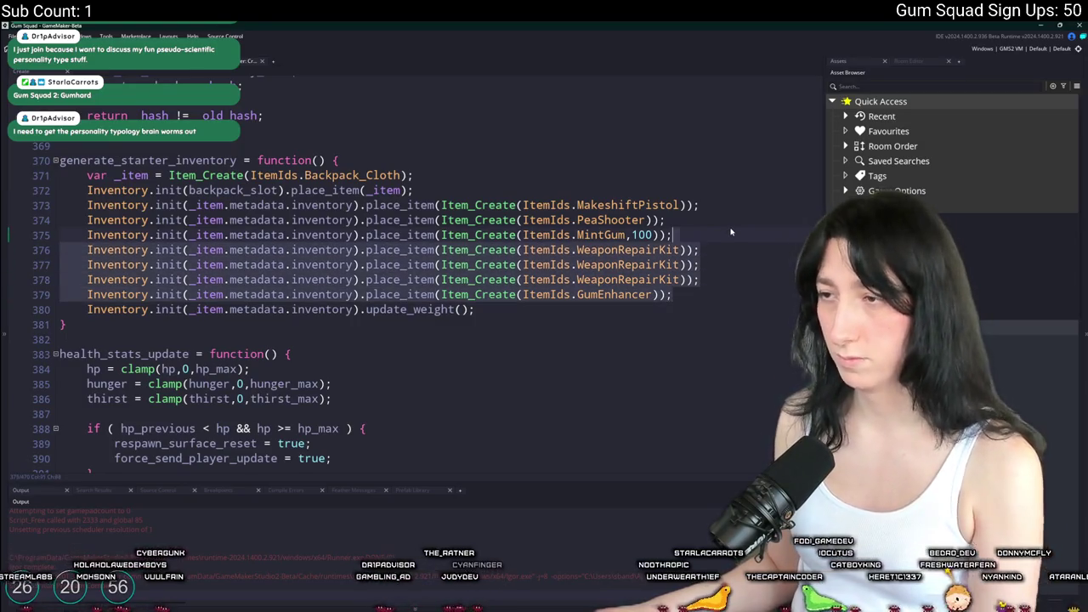
{"action": "key", "text": "BackSpace"}
{"action": "key", "text": "shift+Up"}
{"action": "key", "text": "BackSpace"}
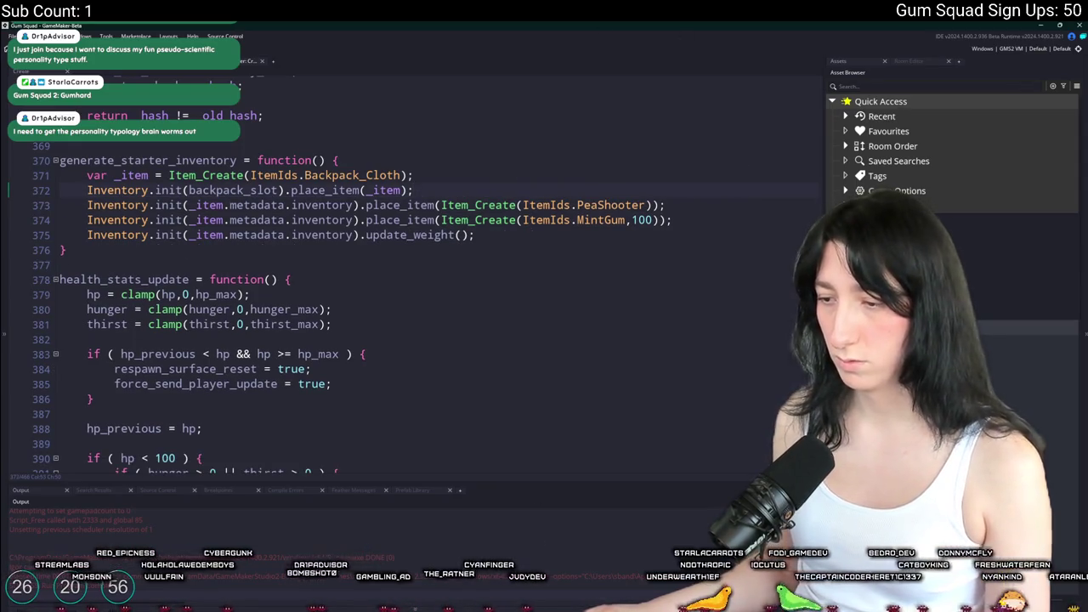
{"action": "key", "text": "alt+Tab"}
{"action": "type", "text": "G"}
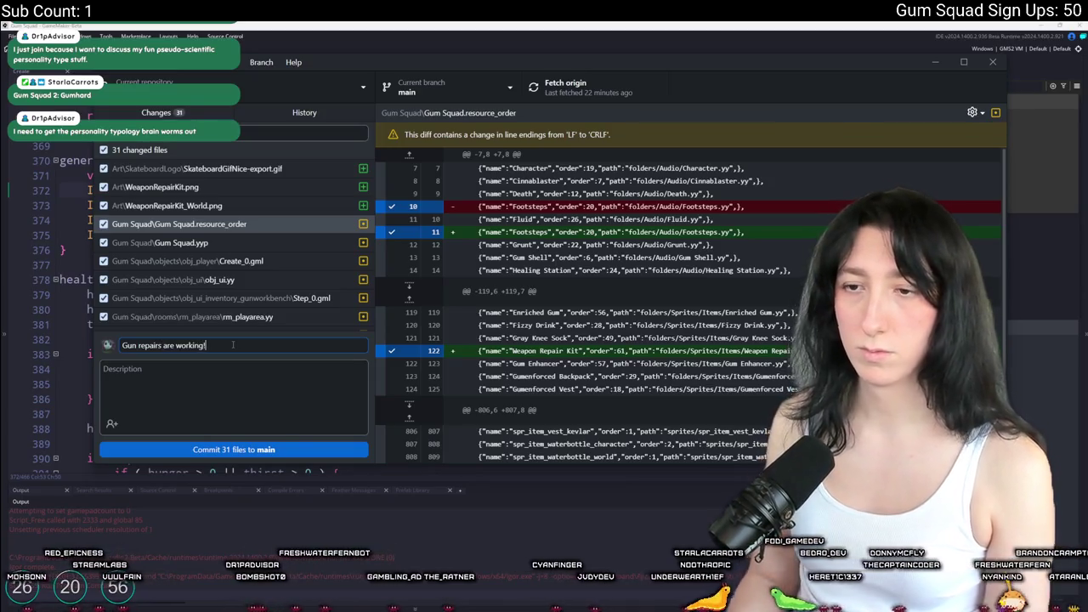
Commit the 31 changed files to main with the summary 'Gun repairs are working!'
{"action": "left_click", "coordinate": [269, 450]}
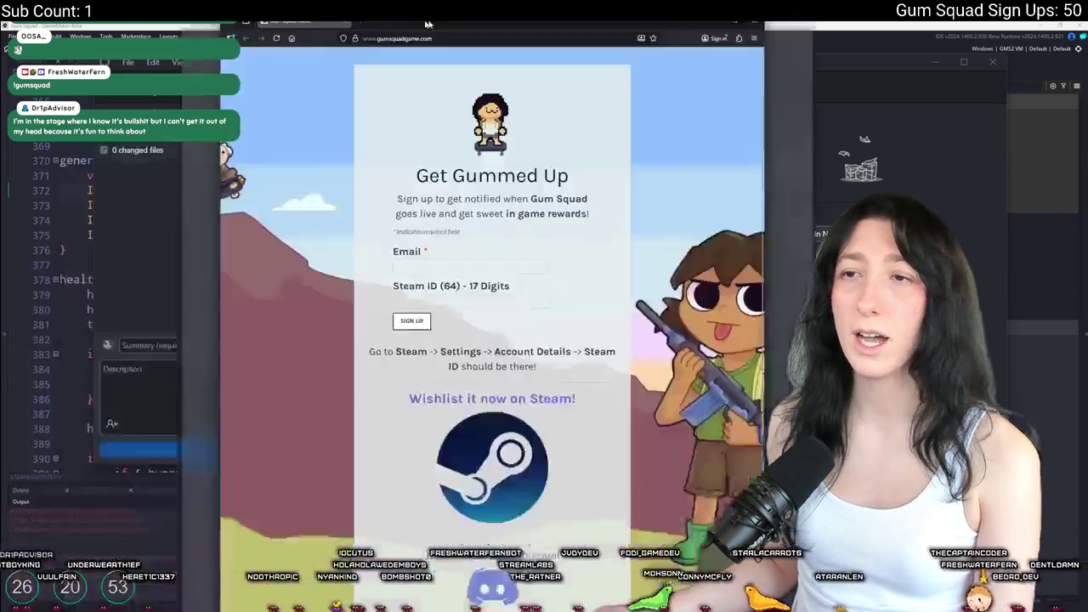
{"action": "key", "text": "shift+Tab"}
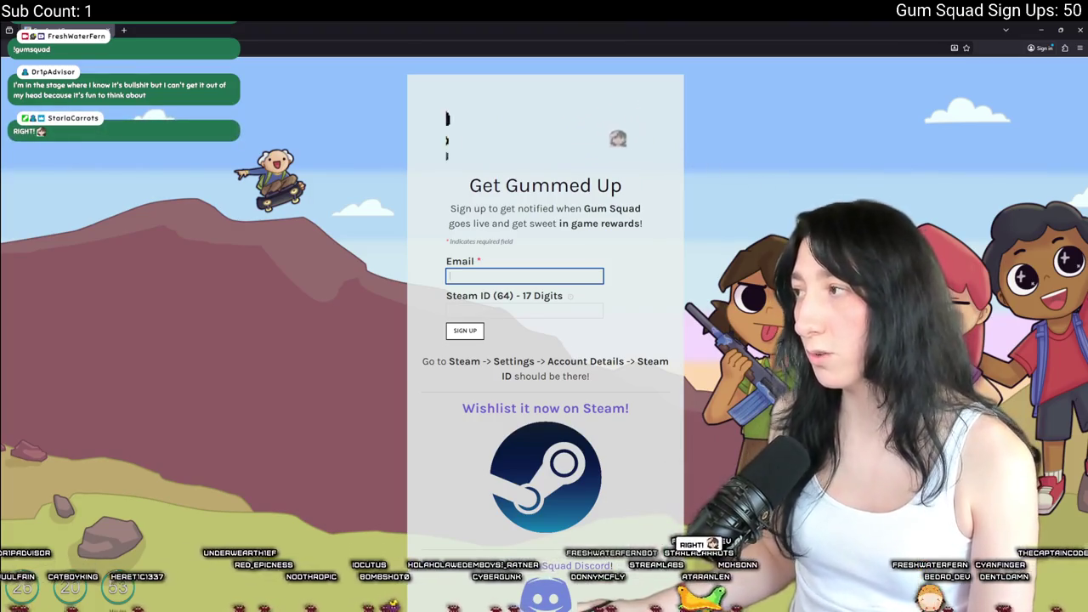
Open the Gum Squad Steam store page from the sign-up page's Steam logo
{"action": "left_click", "coordinate": [595, 326]}
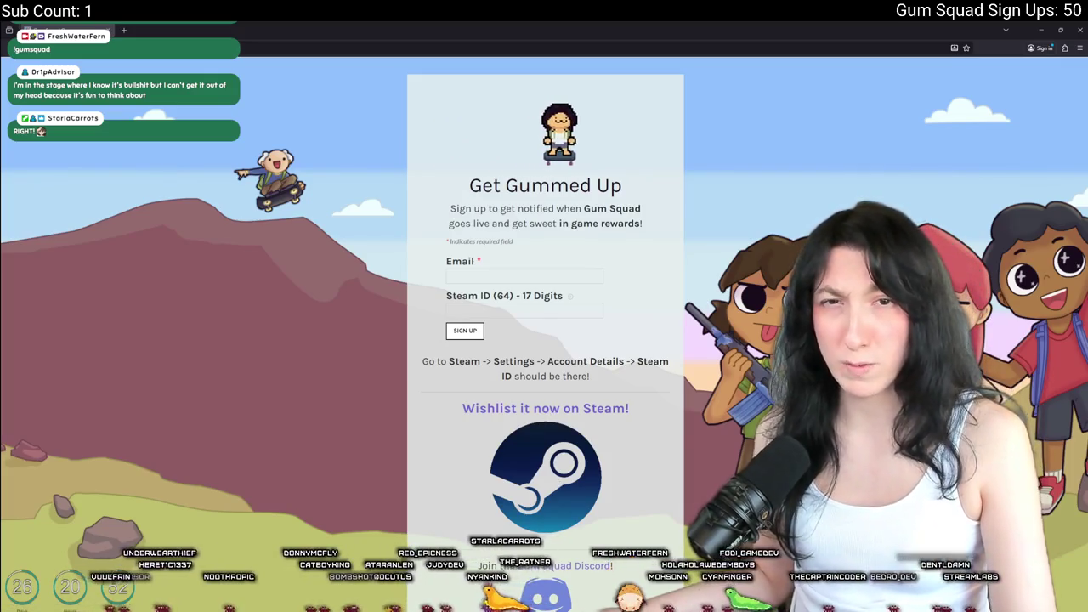
{"action": "left_click", "coordinate": [501, 409]}
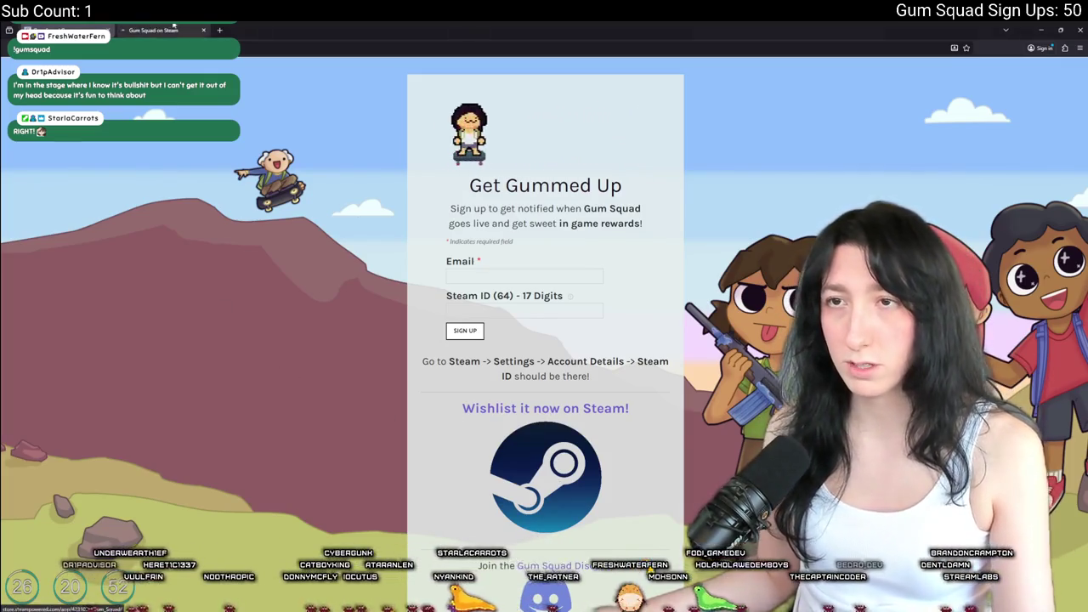
Play the Gum Squad teaser from the start in full screen, then select the dungeon gameplay clip
{"action": "left_click", "coordinate": [466, 291]}
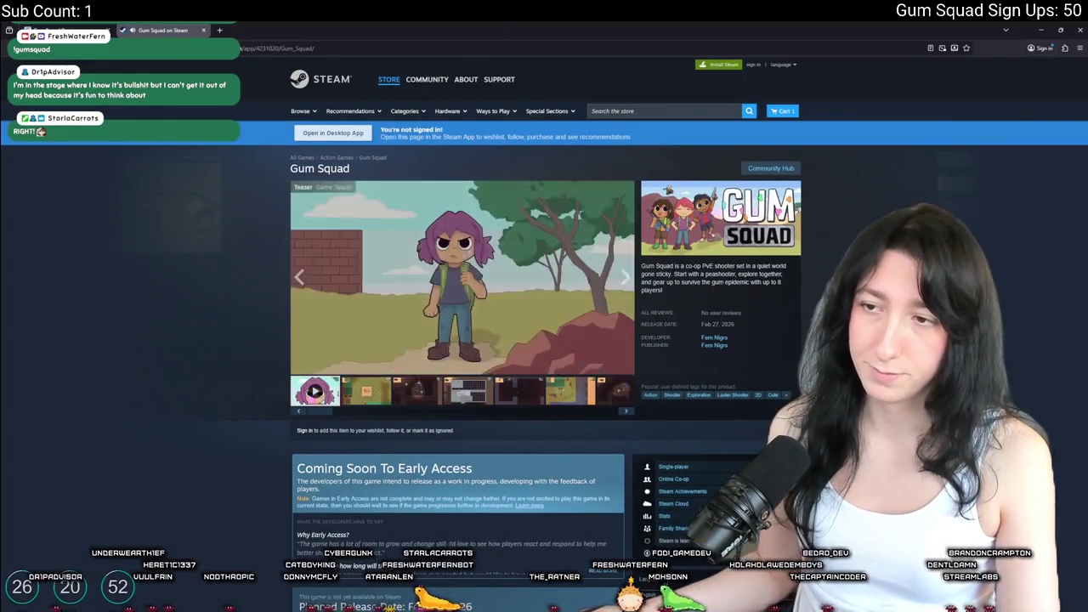
{"action": "left_click", "coordinate": [296, 357]}
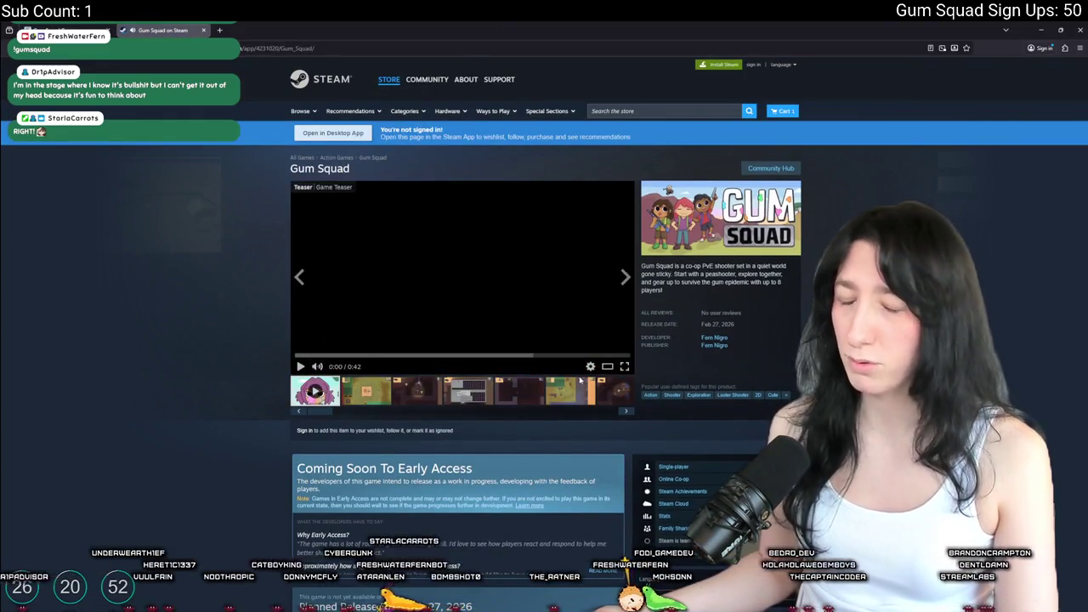
{"action": "right_click", "coordinate": [197, 304]}
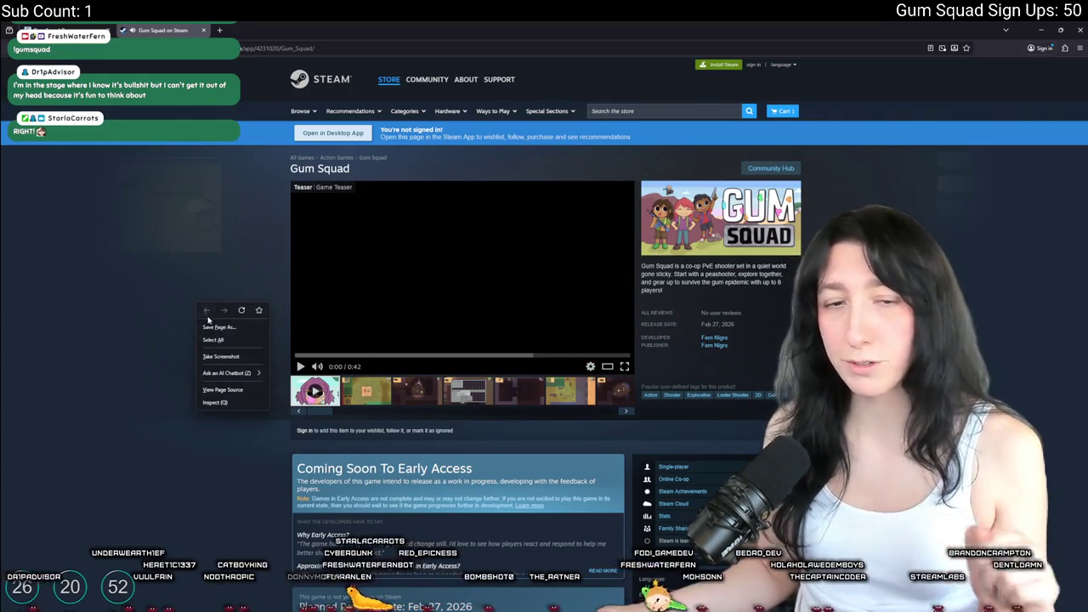
{"action": "left_click", "coordinate": [160, 231]}
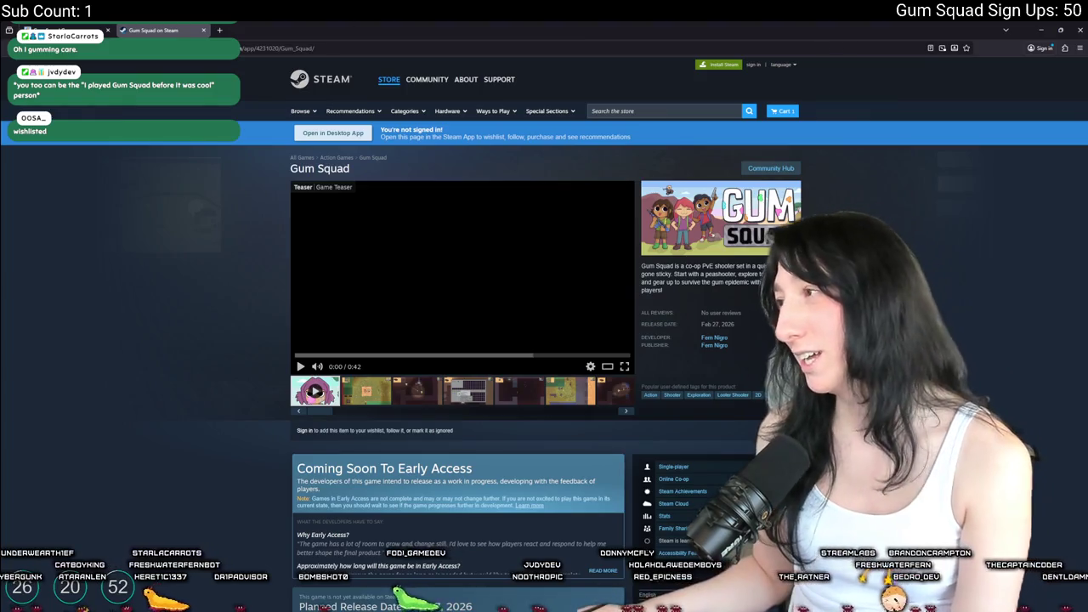
{"action": "left_click", "coordinate": [624, 367]}
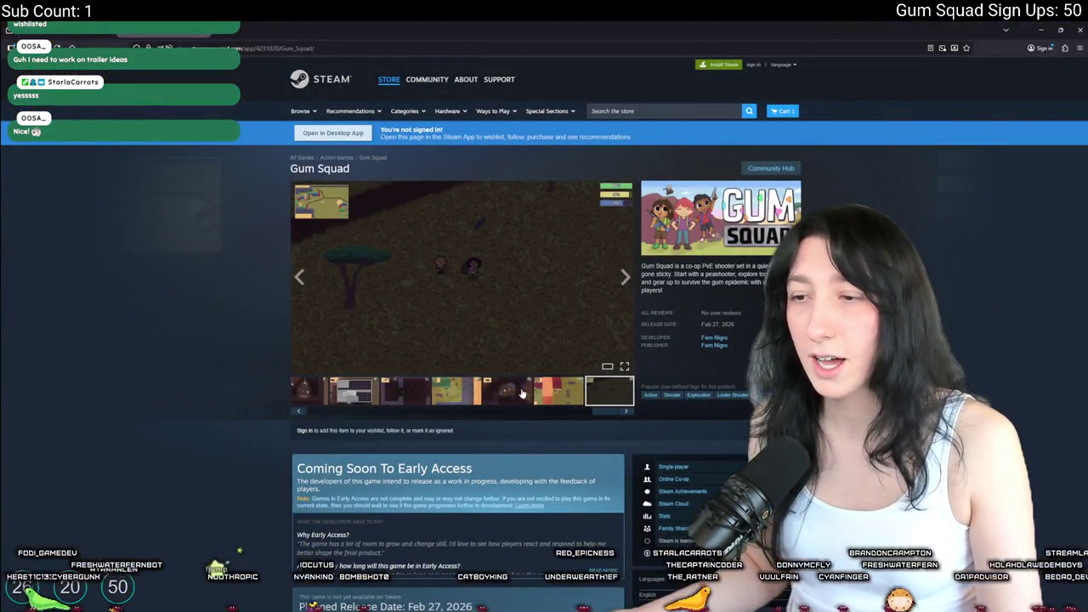
{"action": "left_click", "coordinate": [522, 393]}
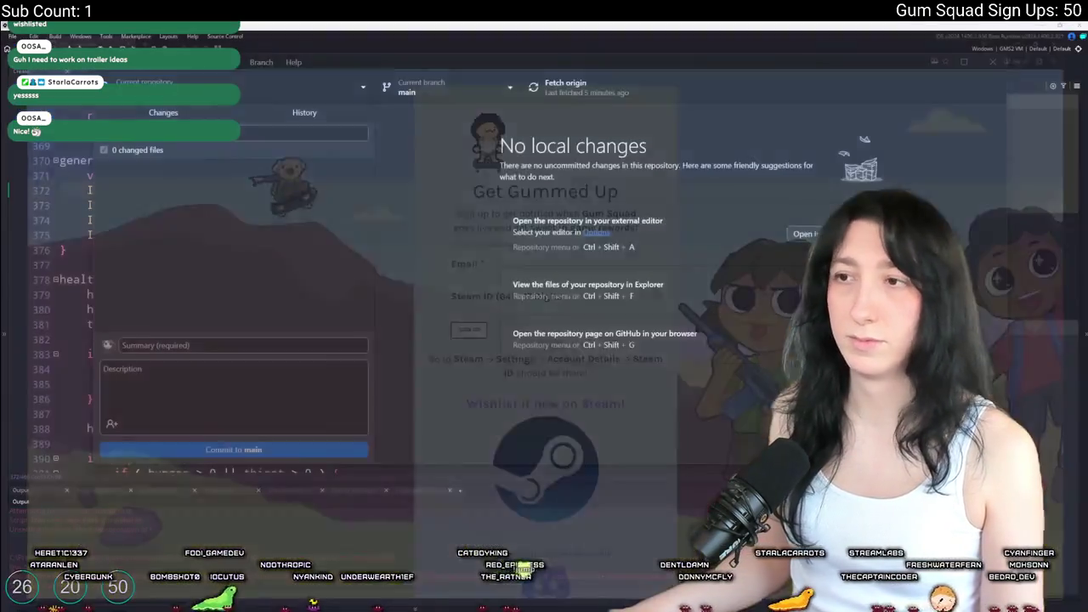
Back in GameMaker, find and open the ToDo note through the Ctrl+T asset search
{"action": "key", "text": "alt+Tab"}
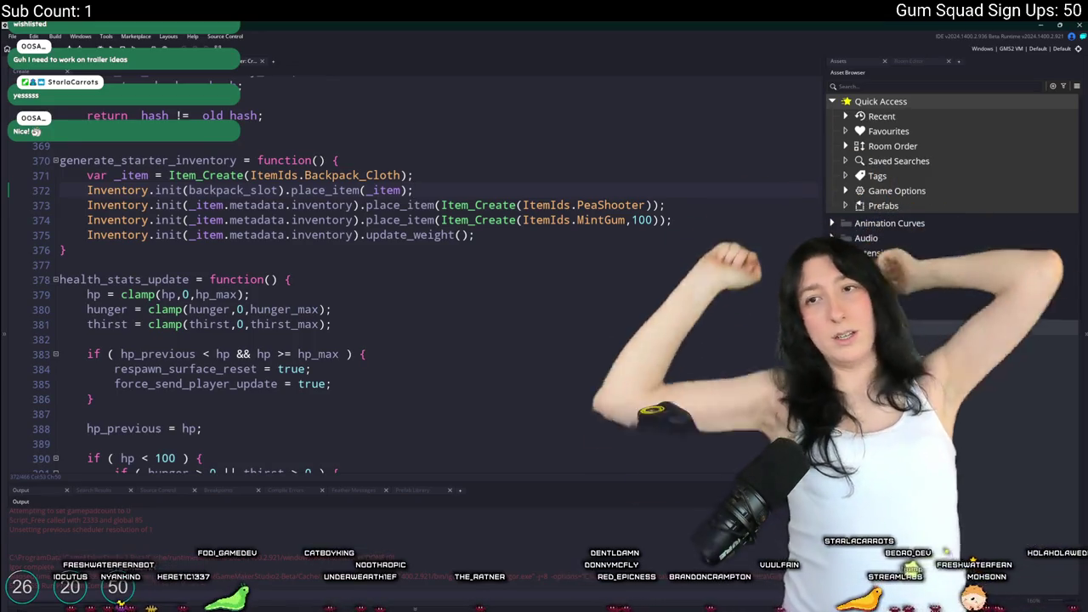
{"action": "left_click", "coordinate": [460, 304]}
{"action": "key", "text": "ctrl+t"}
{"action": "type", "text": "todo"}
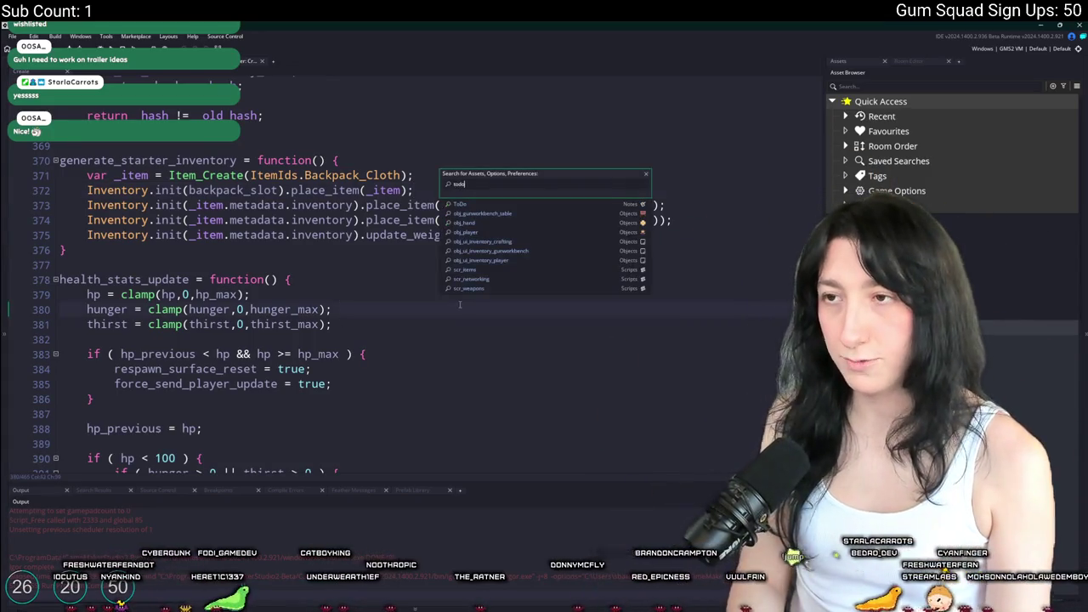
{"action": "key", "text": "Return"}
Delete the 'Weapon repair needs to be added' line from the ToDo note
{"action": "key", "text": "shift+Home"}
{"action": "key", "text": "BackSpace"}
{"action": "key", "text": "Delete"}
{"action": "key", "text": "End"}
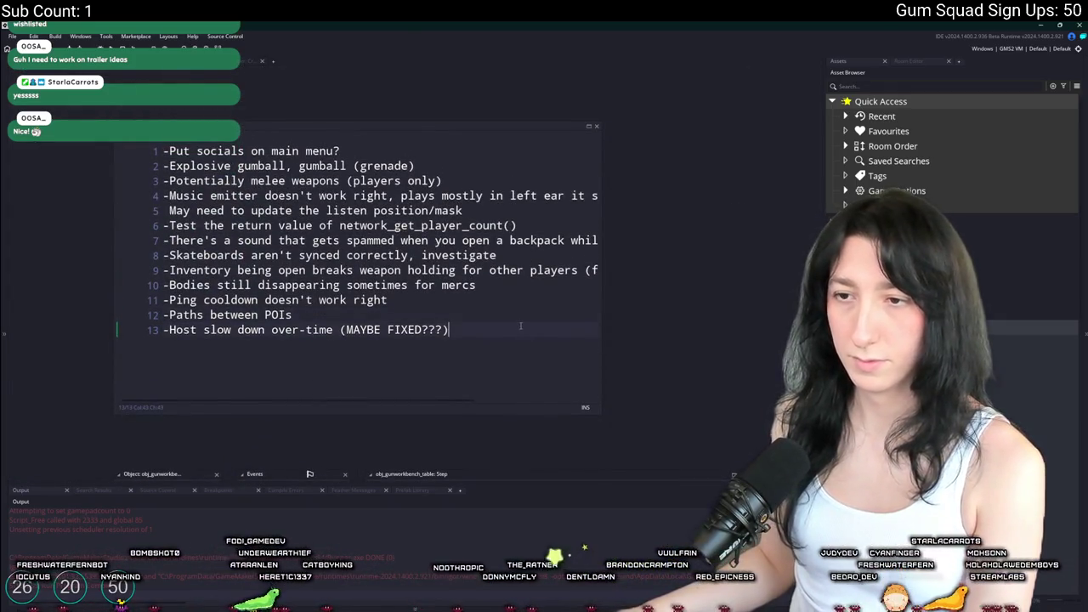